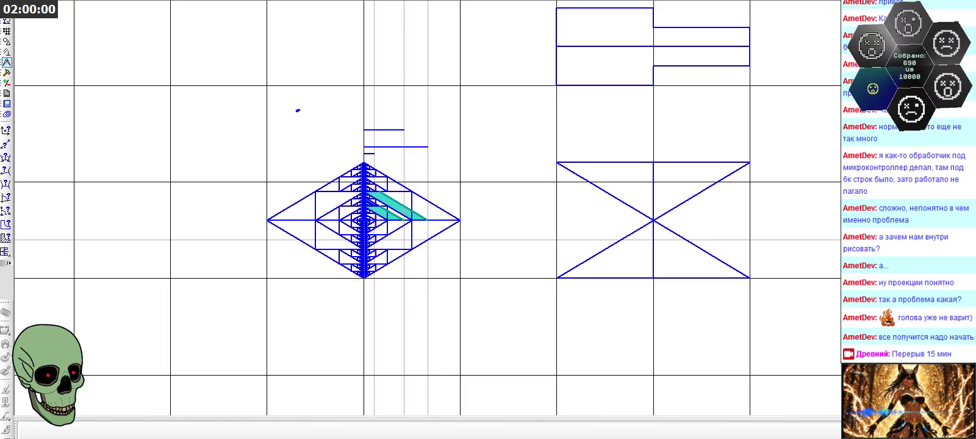
# - Zoom out and back in to frame the split diamond front view and the nested-triangle hourglass side view
pyautogui.scroll(-1, 333, 113)
pyautogui.scroll(-2, 333, 113)
pyautogui.scroll(-2, 333, 113)
pyautogui.scroll(-1, 810, 288)
pyautogui.scroll(3, 820, 293)
pyautogui.scroll(1, 820, 294)
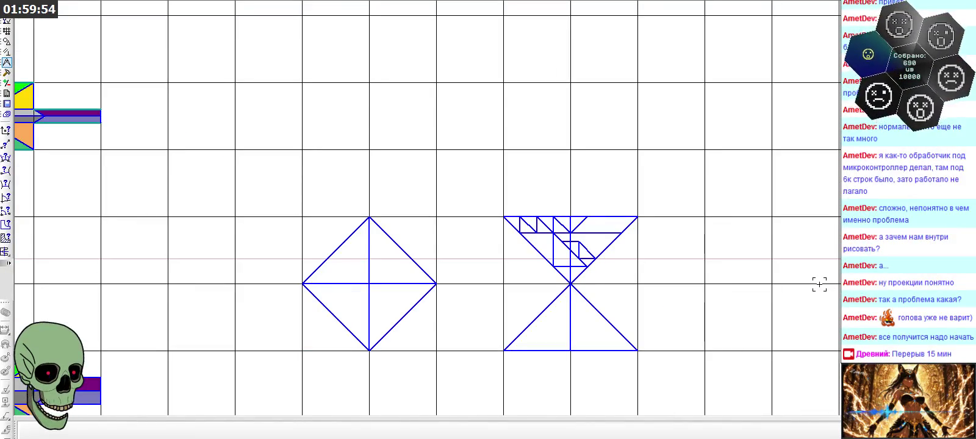
pyautogui.scroll(2, 567, 266)
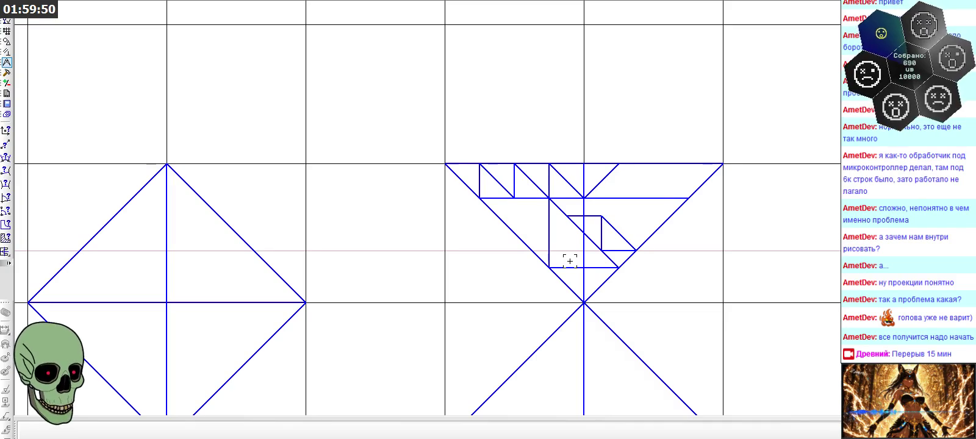
pyautogui.scroll(-1, 412, 179)
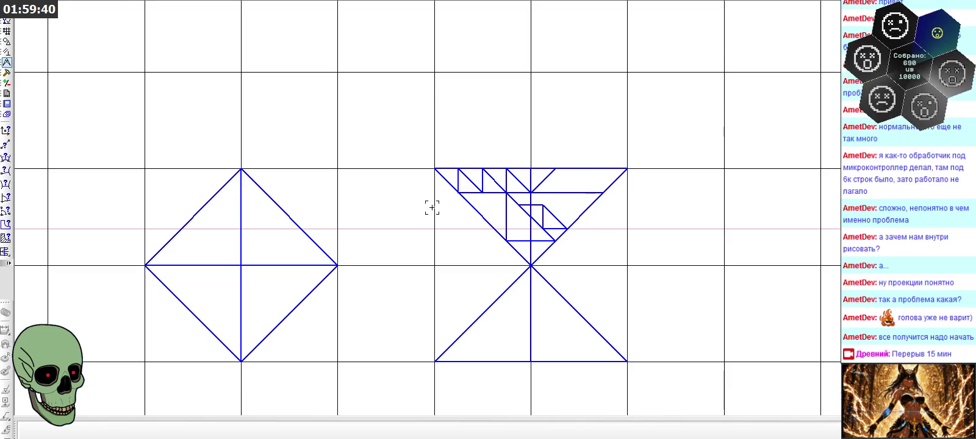
pyautogui.scroll(-1, 455, 214)
pyautogui.scroll(-1, 461, 221)
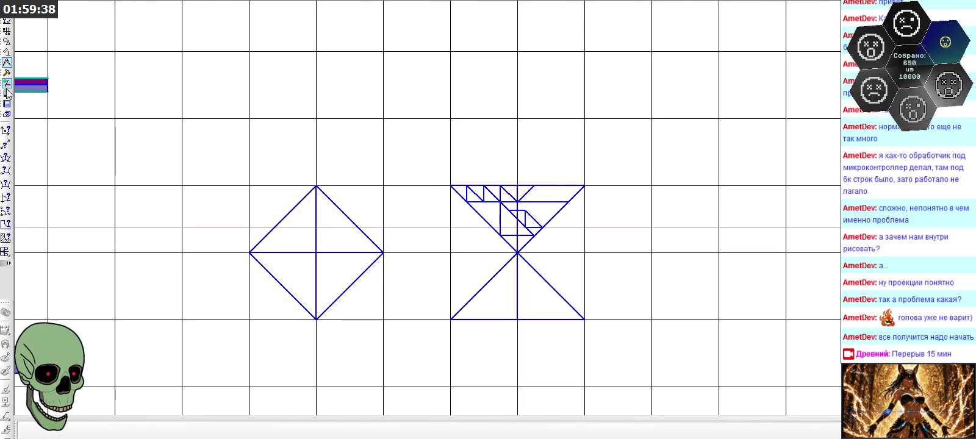
pyautogui.click(11, 42)
# - With Отрезок, draw a 0.75-long vertical line upward to the right of the hourglass
pyautogui.click(5, 158)
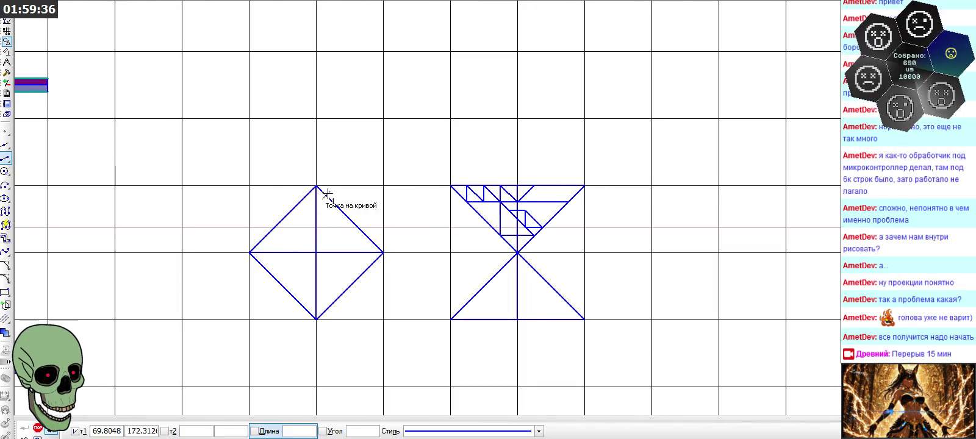
pyautogui.scroll(-1, 394, 195)
pyautogui.scroll(2, 659, 266)
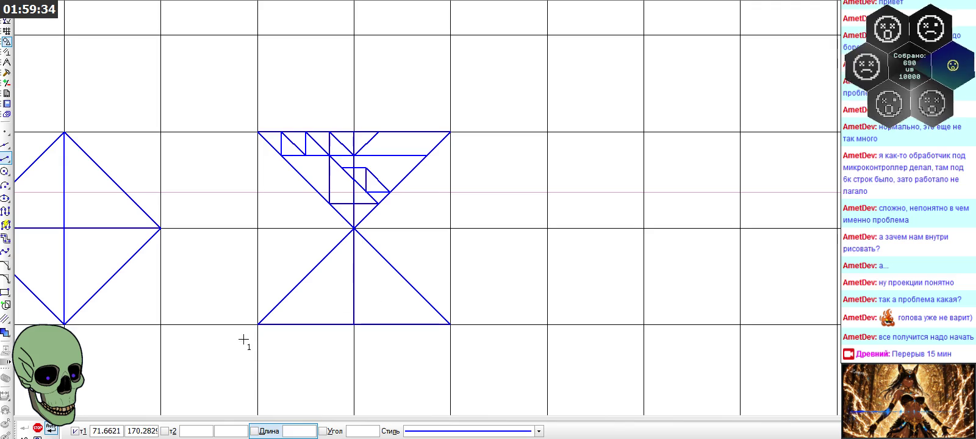
pyautogui.click(313, 432)
pyautogui.write('0,')
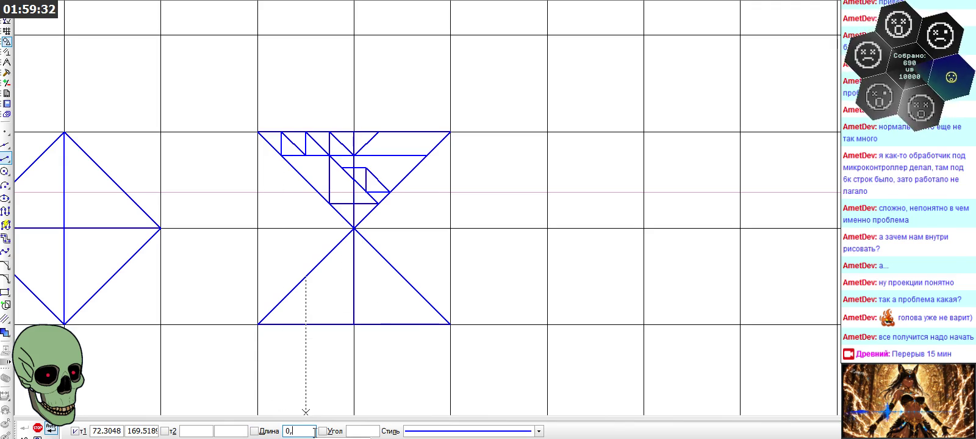
pyautogui.write('57')
pyautogui.press('BackSpace')
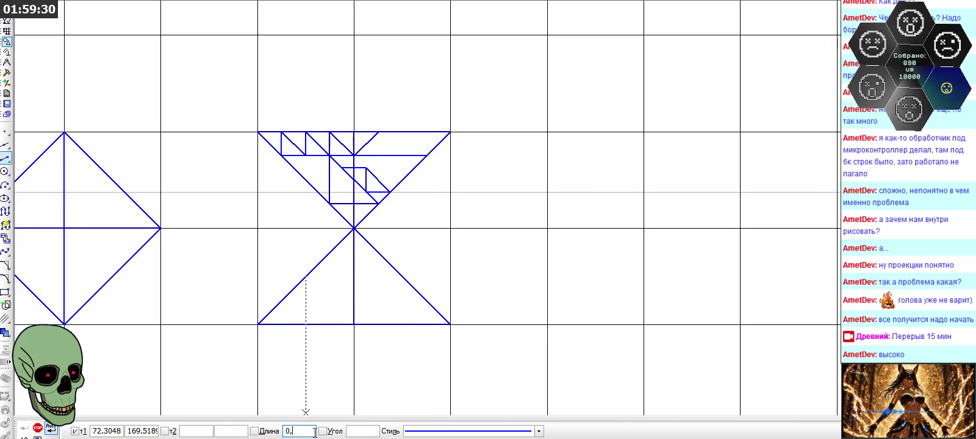
pyautogui.press('Return')
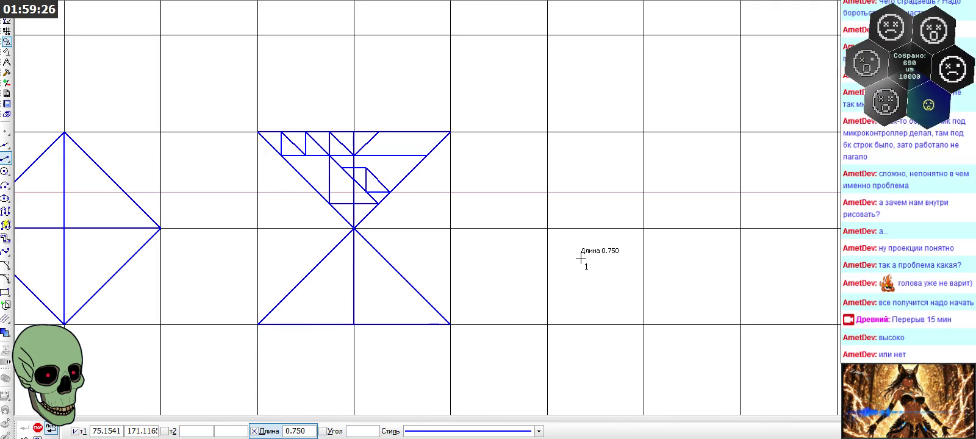
pyautogui.click(547, 228)
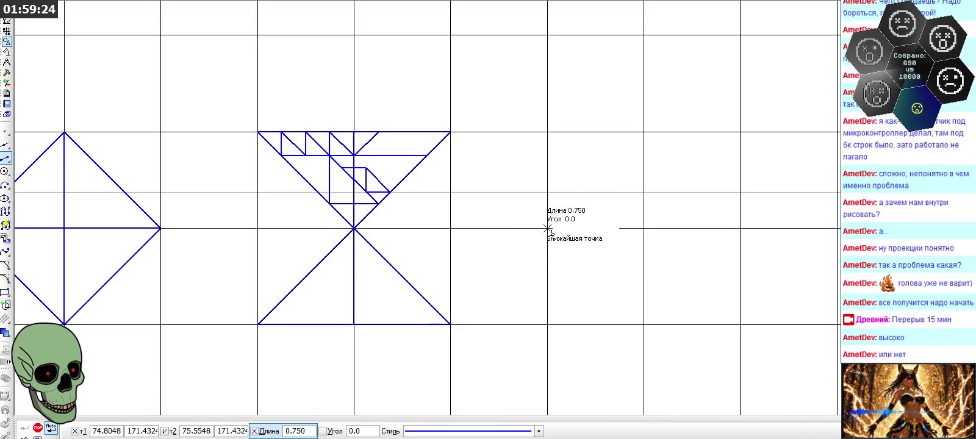
pyautogui.click(547, 201)
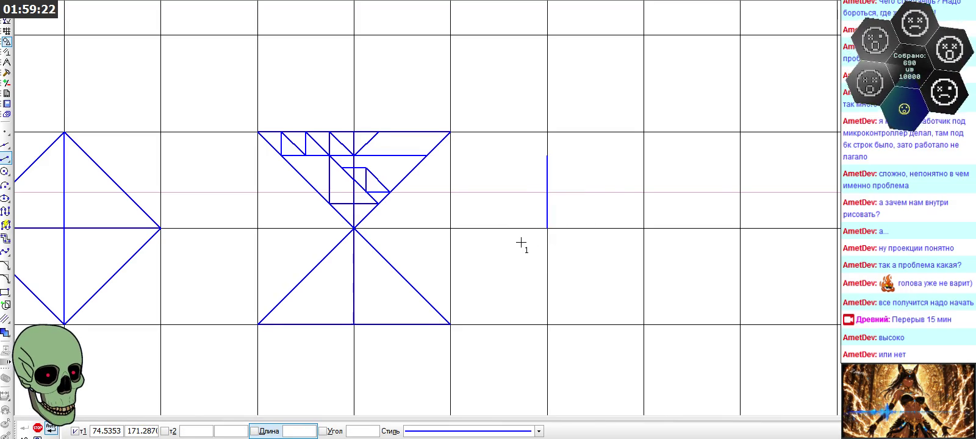
# - Draw a 1.0-long horizontal line rightward from its top, then preset length 0.25
pyautogui.write('1.0')
pyautogui.press('Return')
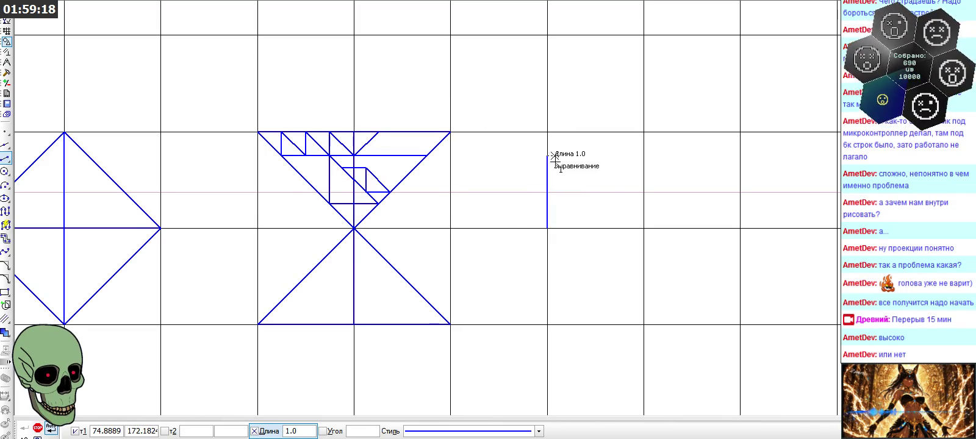
pyautogui.click(547, 155)
pyautogui.click(562, 155)
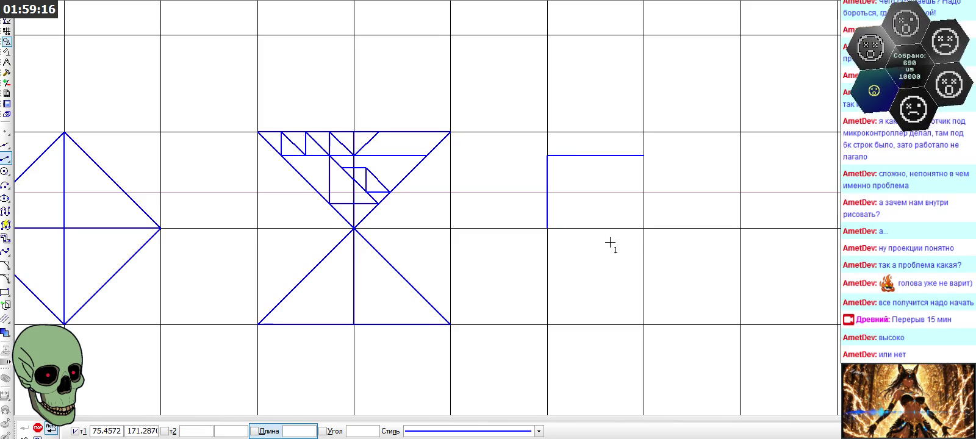
pyautogui.write('0,25')
pyautogui.press('Return')
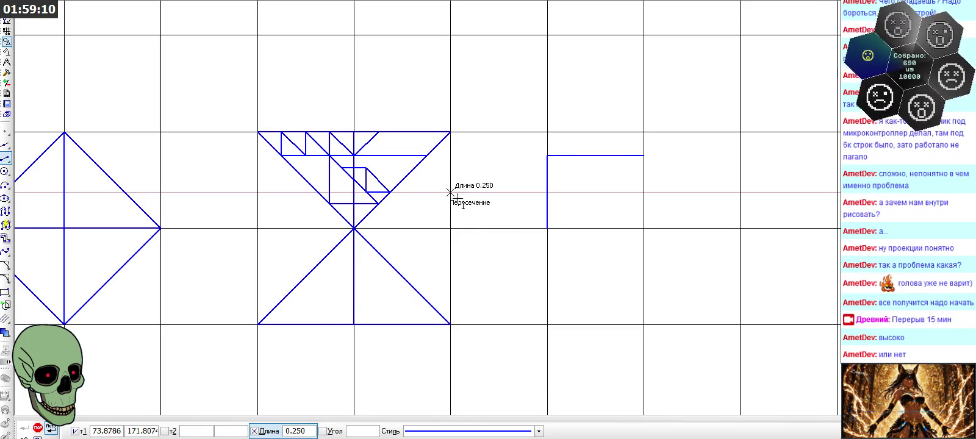
pyautogui.scroll(-1, 346, 204)
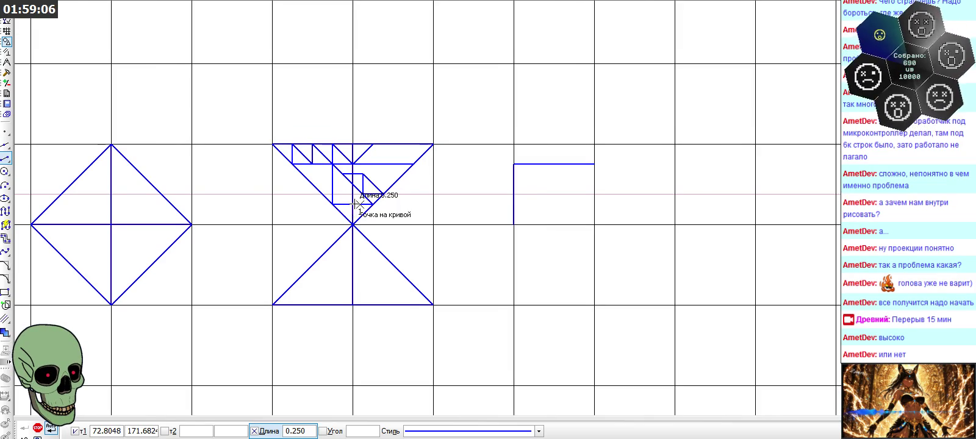
pyautogui.scroll(-4, 431, 199)
pyautogui.scroll(3, 173, 208)
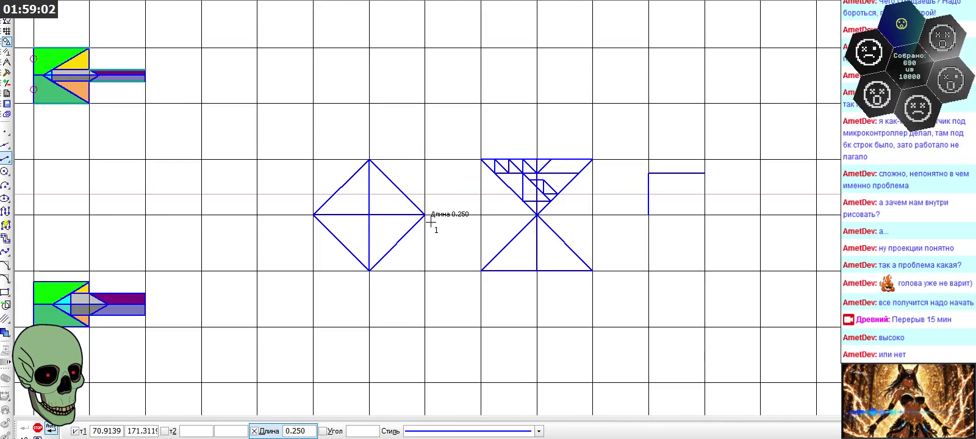
pyautogui.scroll(-3, 425, 189)
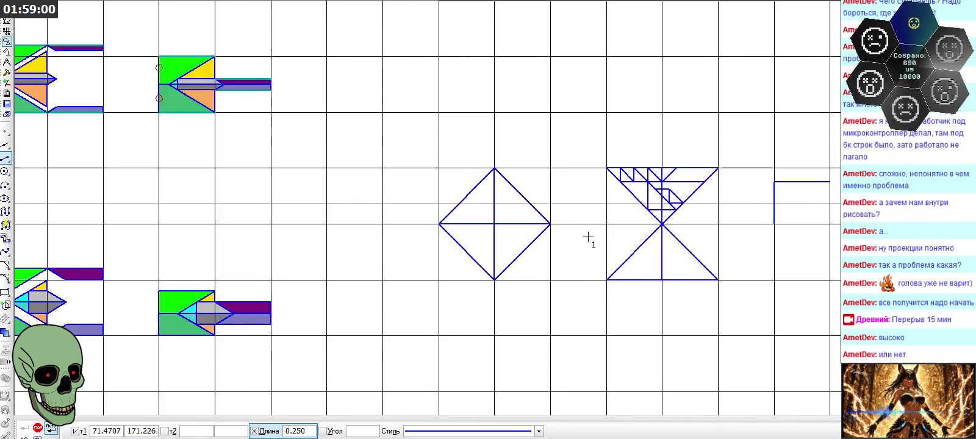
pyautogui.scroll(-5, 628, 264)
pyautogui.scroll(2, 305, 116)
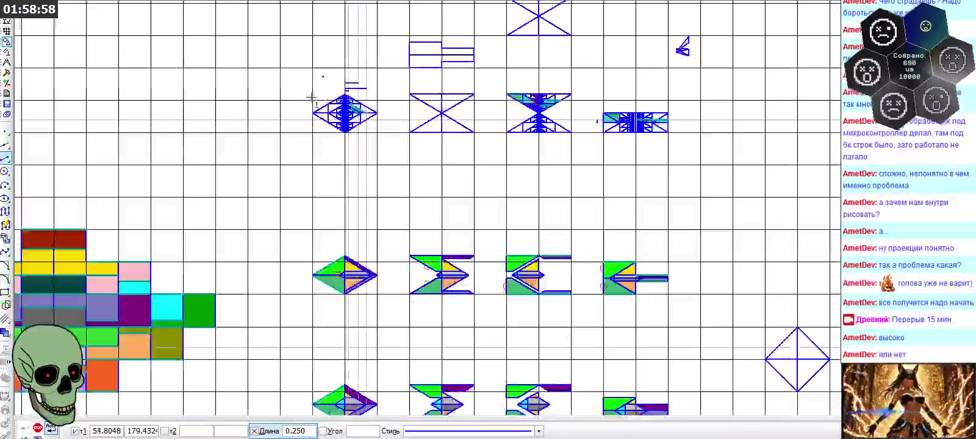
pyautogui.scroll(2, 339, 119)
pyautogui.scroll(-4, 341, 122)
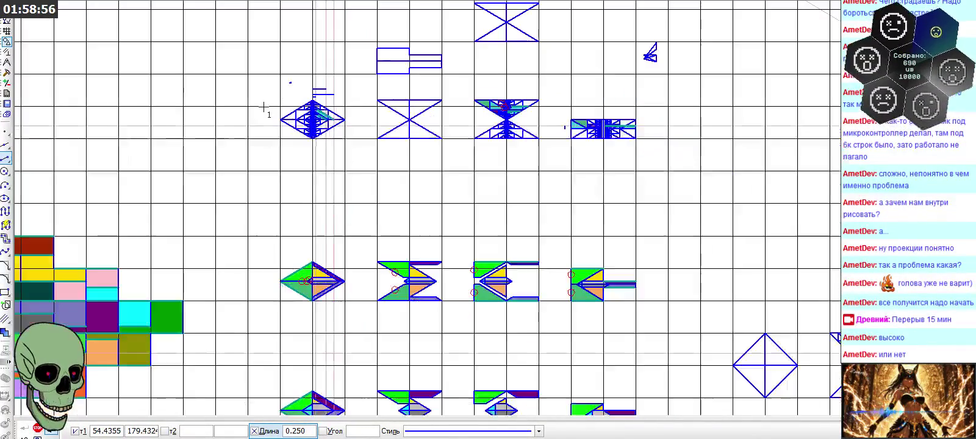
pyautogui.scroll(2, 836, 390)
pyautogui.scroll(2, 832, 390)
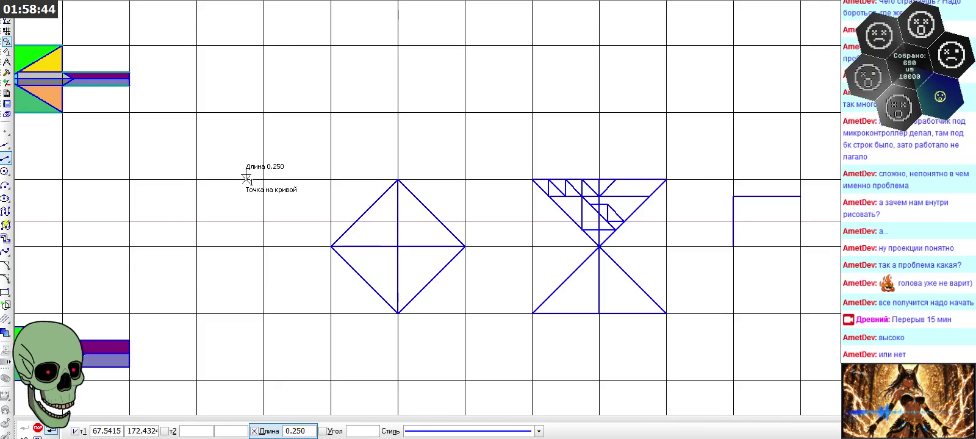
pyautogui.scroll(-2, 212, 156)
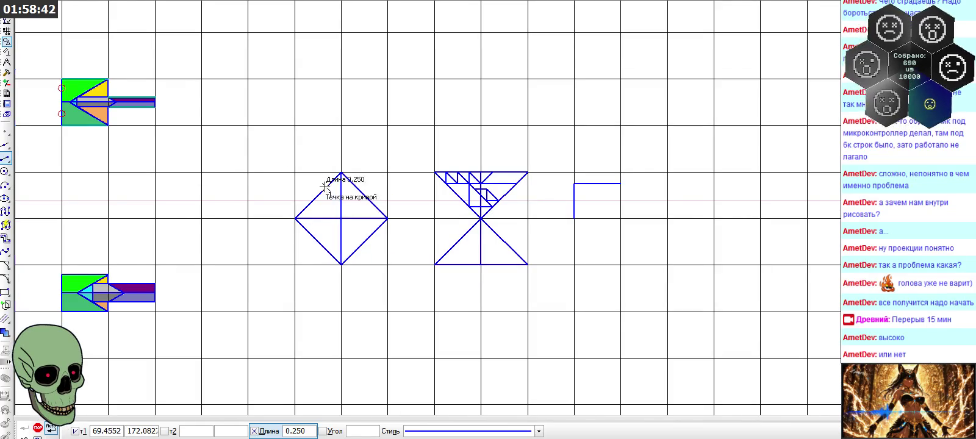
pyautogui.scroll(2, 711, 214)
pyautogui.scroll(2, 695, 215)
pyautogui.click(575, 226)
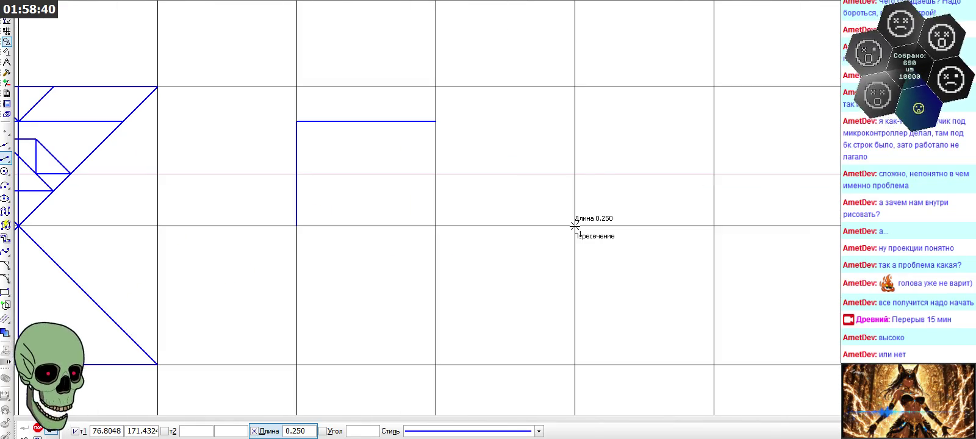
# - Finish the 0.25 vertical line upward and draw a 1.0-long horizontal line to the left
pyautogui.click(575, 119)
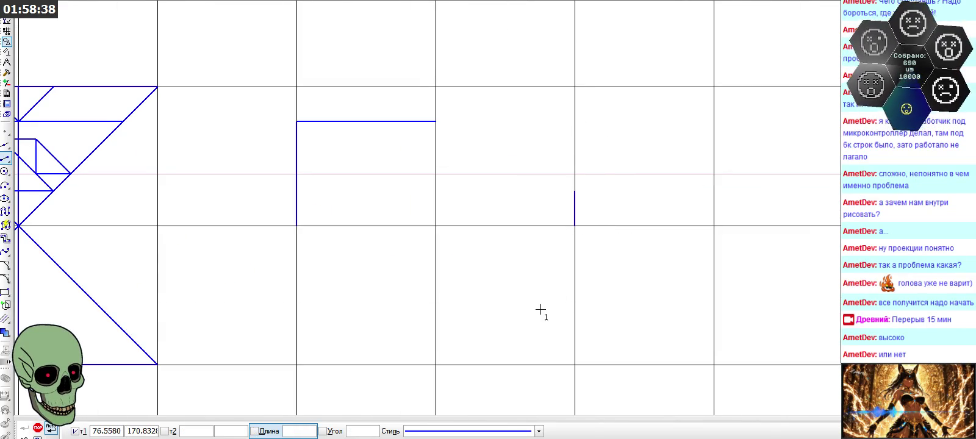
pyautogui.click(305, 431)
pyautogui.write('1.0')
pyautogui.press('Return')
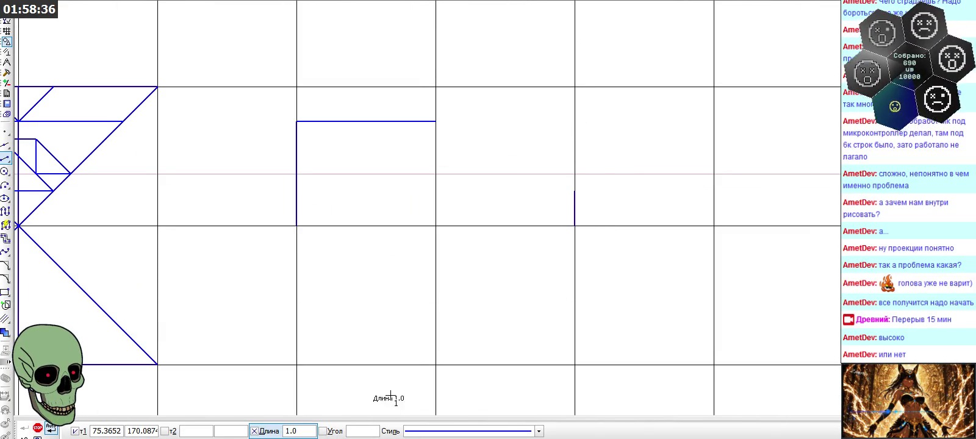
pyautogui.click(575, 190)
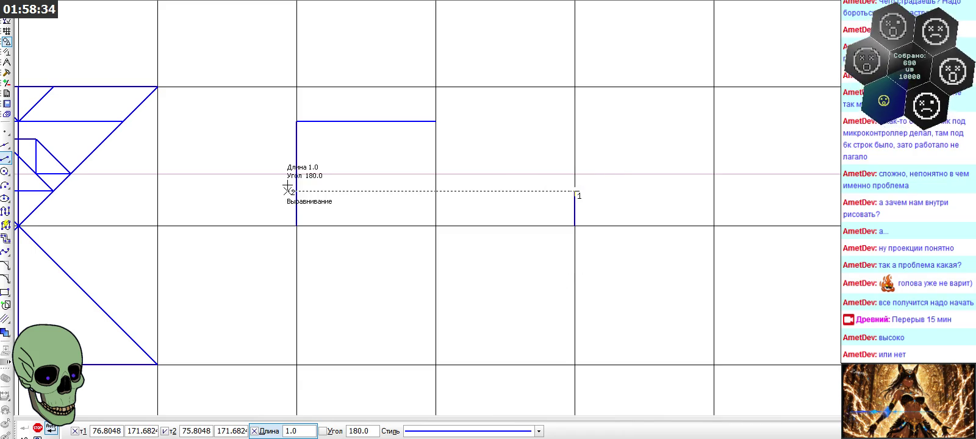
pyautogui.click(323, 192)
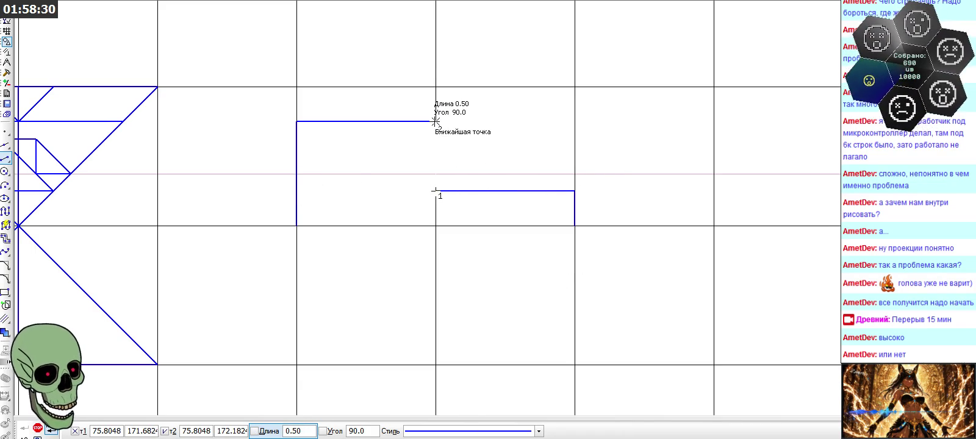
# - Connect the step up to the top line, close the outline with a bottom line, and end the command
pyautogui.click(435, 122)
pyautogui.click(297, 226)
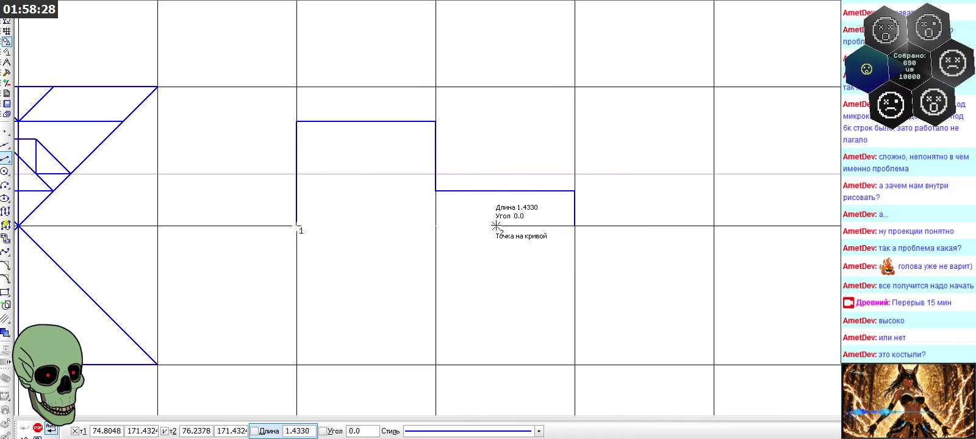
pyautogui.click(584, 225)
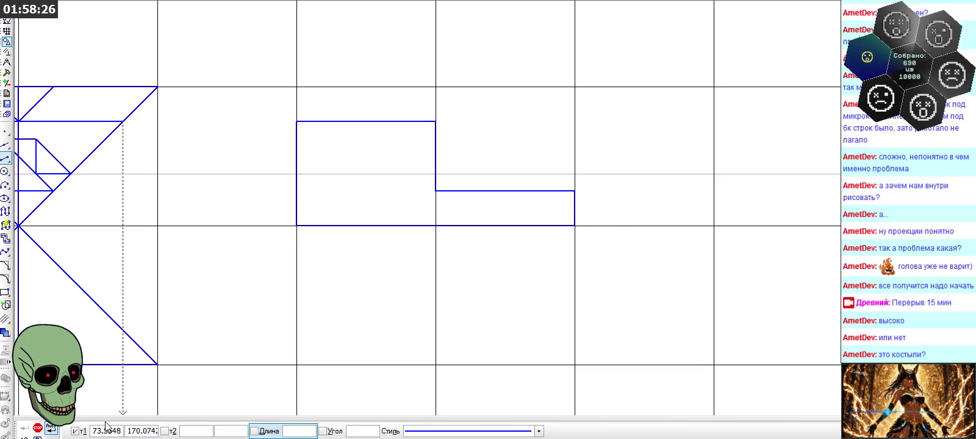
pyautogui.click(38, 428)
pyautogui.scroll(-1, 667, 272)
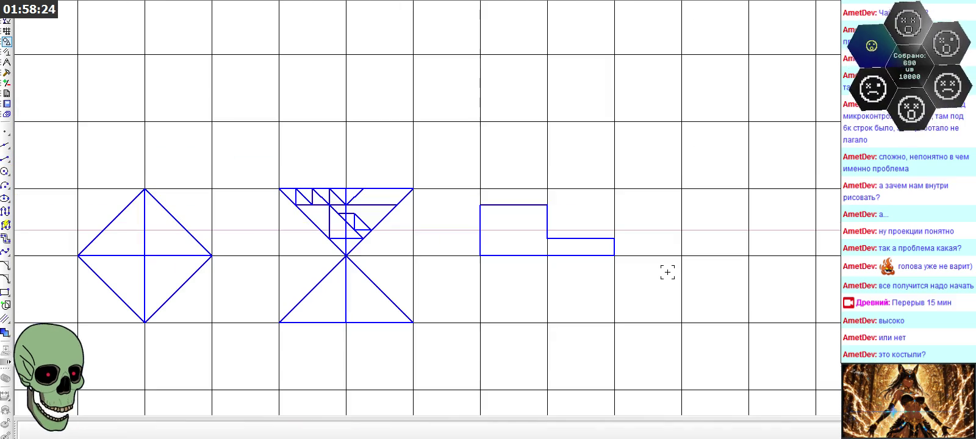
pyautogui.scroll(-1, 667, 272)
pyautogui.scroll(-1, 635, 188)
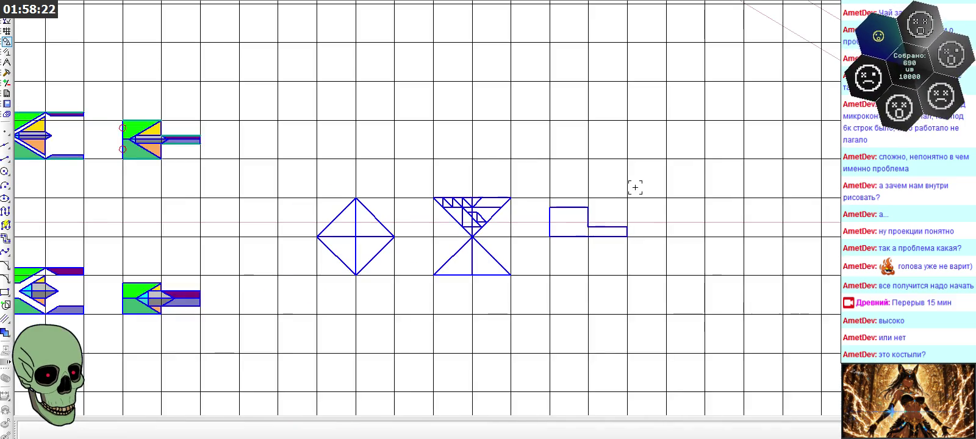
pyautogui.scroll(1, 416, 238)
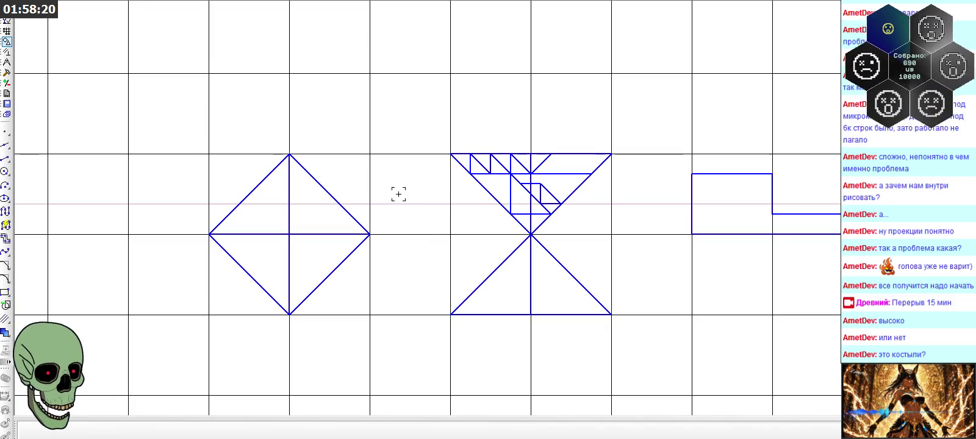
pyautogui.scroll(-1, 642, 251)
pyautogui.scroll(-1, 645, 246)
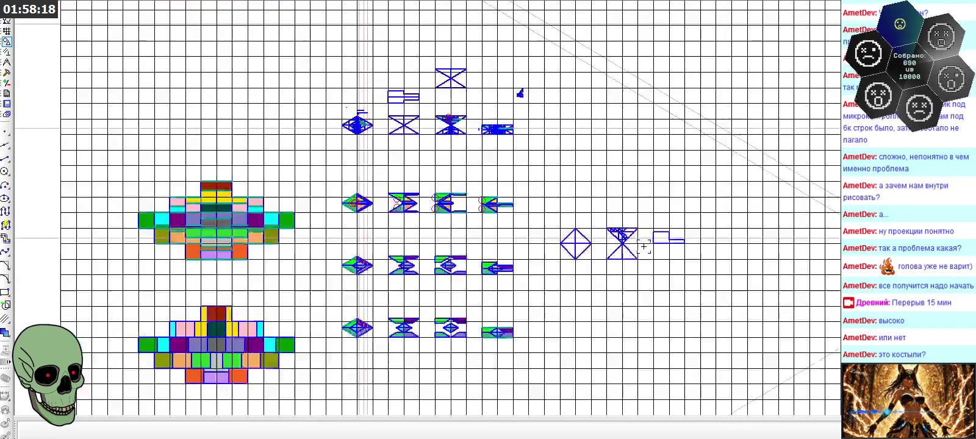
pyautogui.scroll(4, 335, 115)
pyautogui.scroll(-3, 335, 116)
pyautogui.scroll(1, 335, 116)
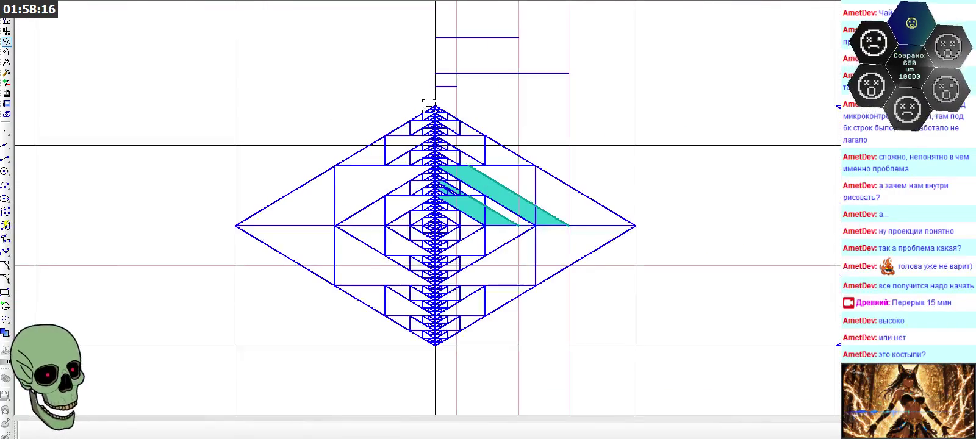
pyautogui.click(6, 158)
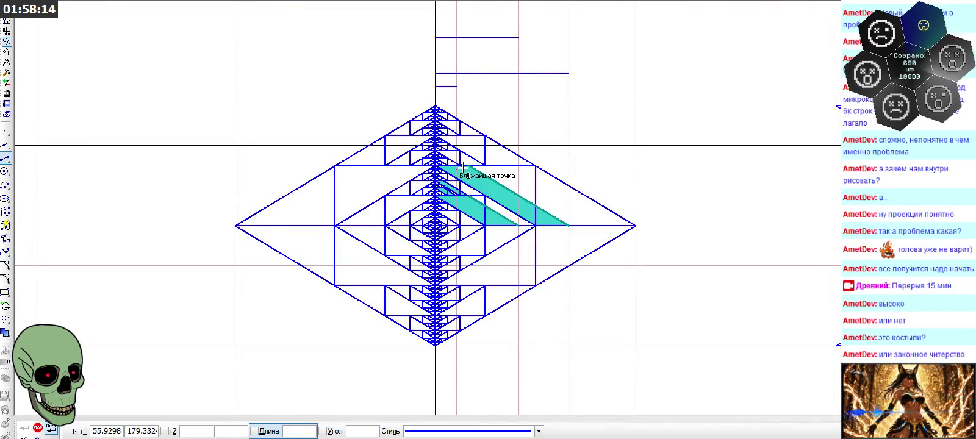
pyautogui.click(435, 107)
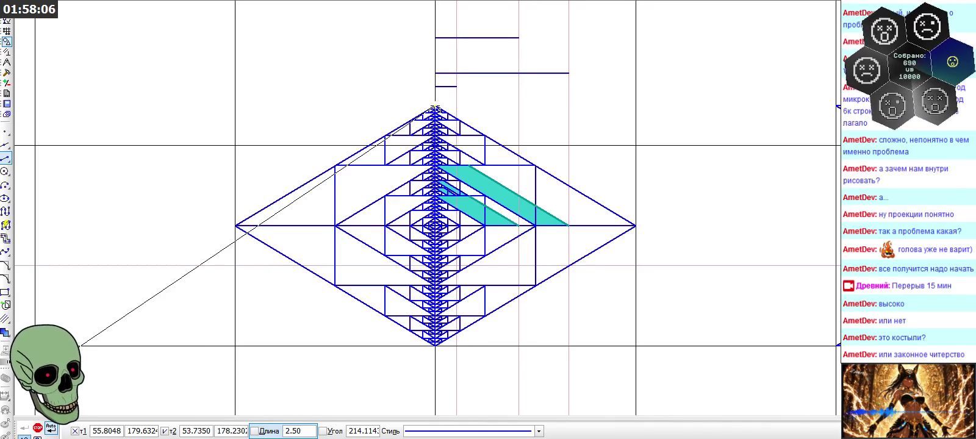
pyautogui.press('Escape')
pyautogui.scroll(-5, 135, 141)
pyautogui.scroll(-2, 135, 141)
pyautogui.scroll(2, 479, 339)
pyautogui.scroll(2, 479, 340)
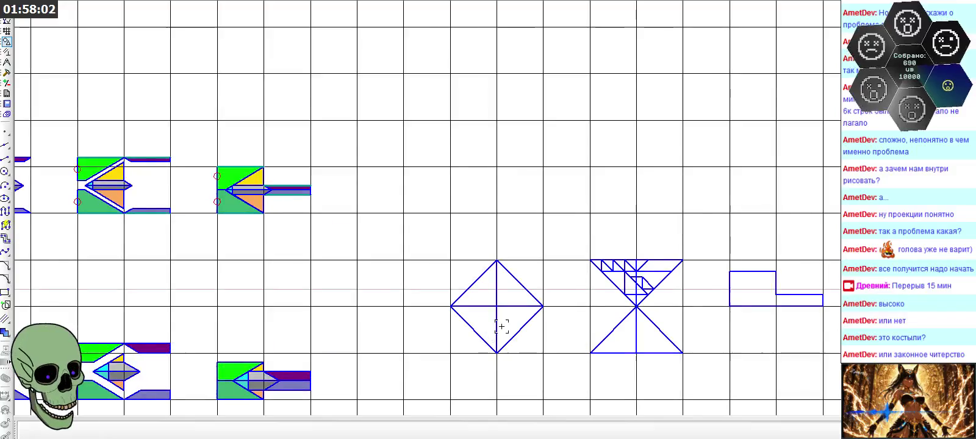
pyautogui.scroll(-1, 308, 211)
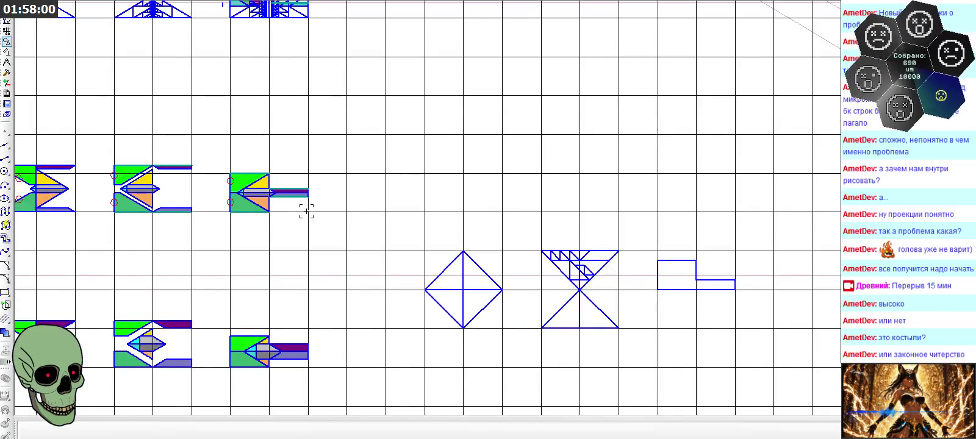
pyautogui.scroll(-4, 581, 264)
pyautogui.scroll(2, 580, 263)
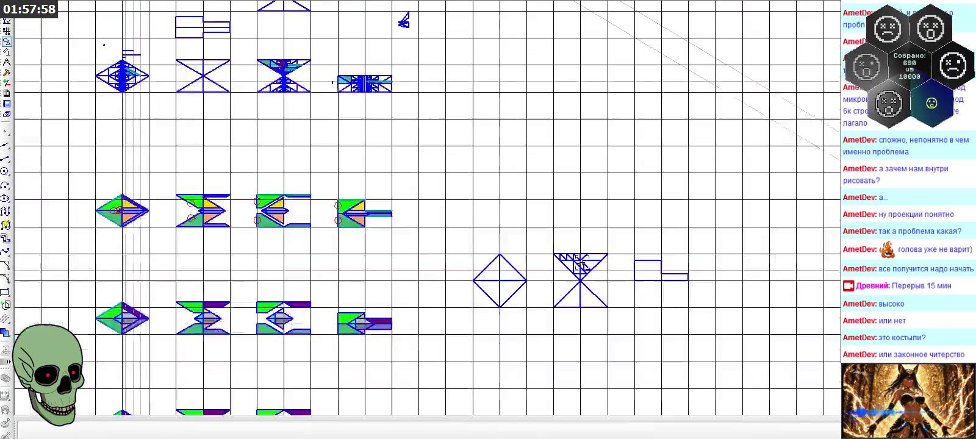
pyautogui.scroll(-1, 582, 276)
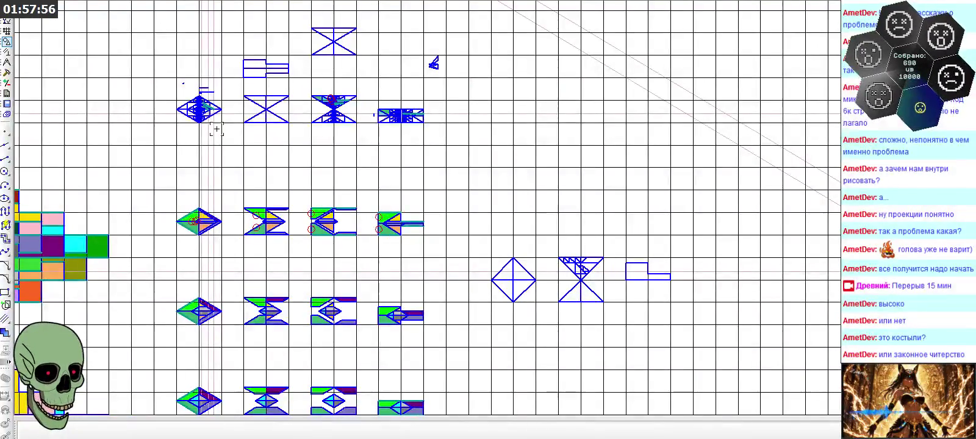
pyautogui.scroll(5, 166, 98)
pyautogui.scroll(3, 166, 95)
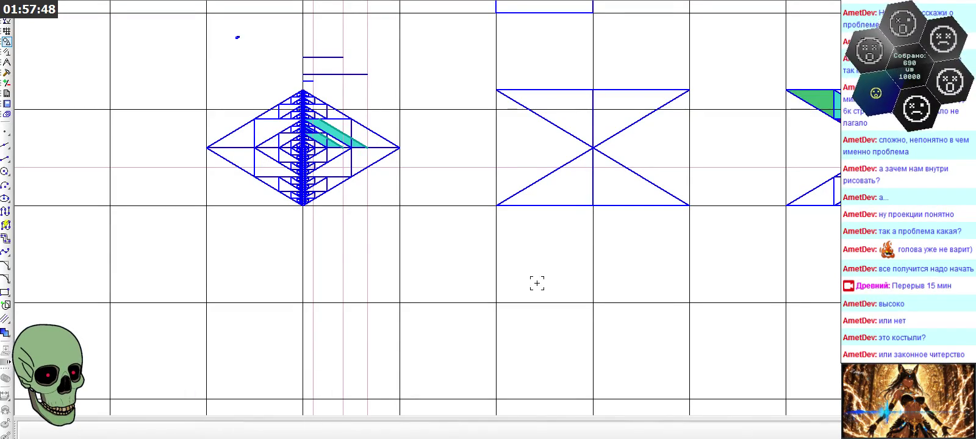
pyautogui.scroll(-2, 268, 149)
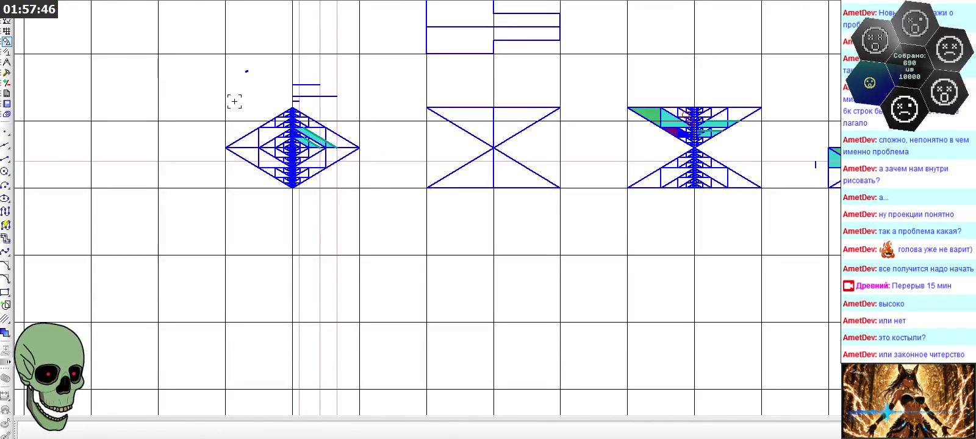
pyautogui.scroll(2, 235, 101)
pyautogui.scroll(-3, 231, 69)
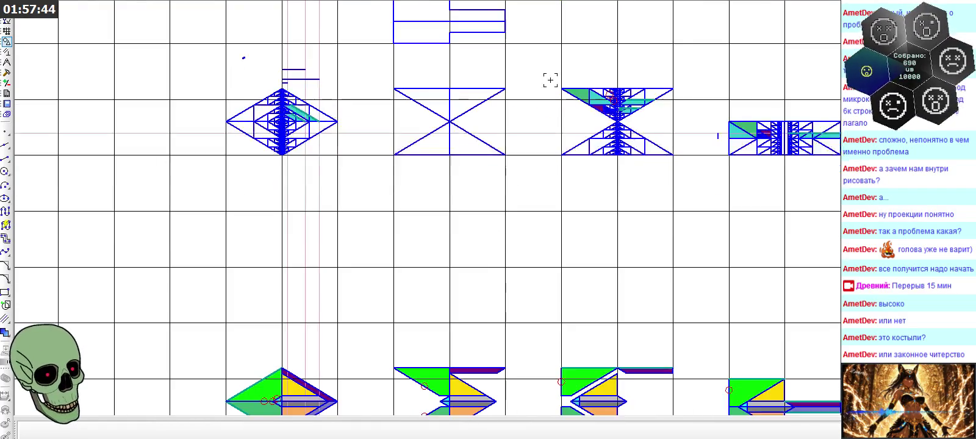
pyautogui.scroll(3, 747, 77)
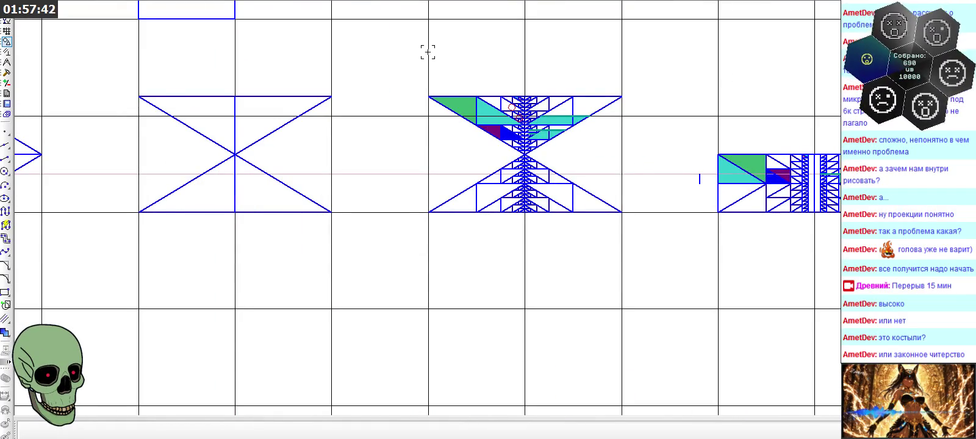
pyautogui.scroll(-5, 306, 72)
pyautogui.scroll(-3, 305, 72)
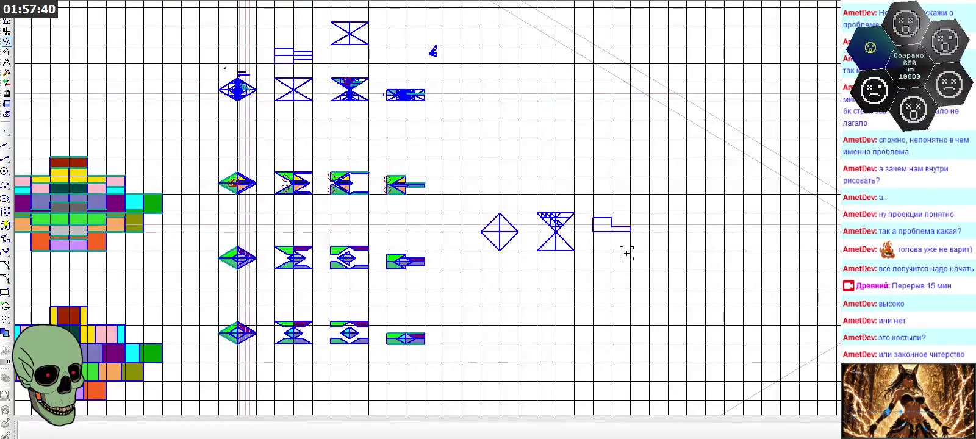
pyautogui.scroll(4, 626, 253)
pyautogui.scroll(2, 625, 251)
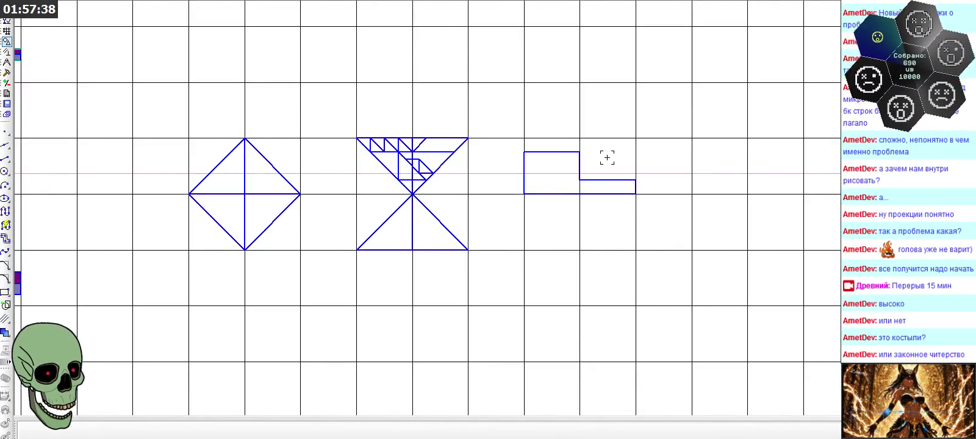
pyautogui.scroll(2, 607, 158)
# - Start the Segment line tool beside the small stepped outline
pyautogui.click(7, 157)
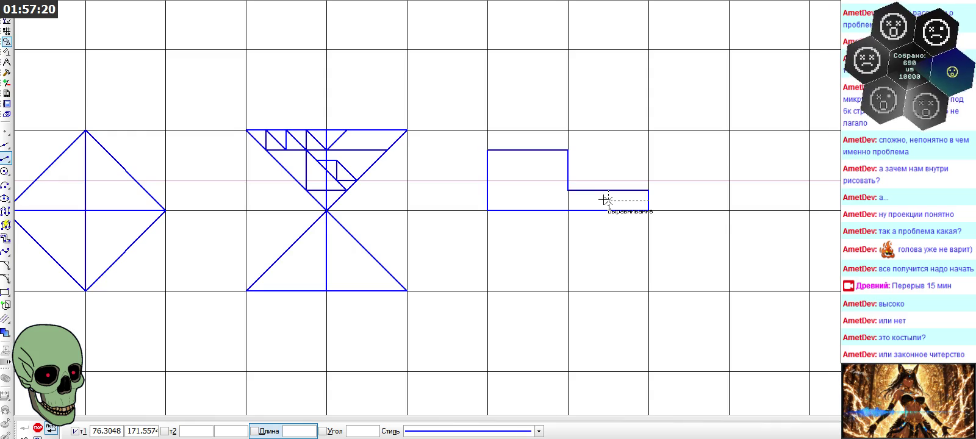
pyautogui.scroll(-4, 482, 214)
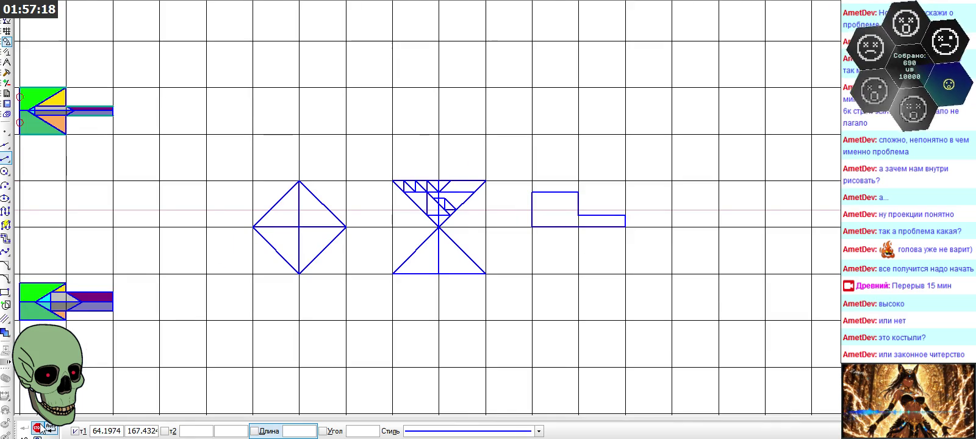
# - Exit the line command and pan and zoom over to the X-shaped view
pyautogui.press('Escape')
pyautogui.moveTo(413, 301); pyautogui.dragTo(480, 358, button='middle')
pyautogui.scroll(-2, 480, 357)
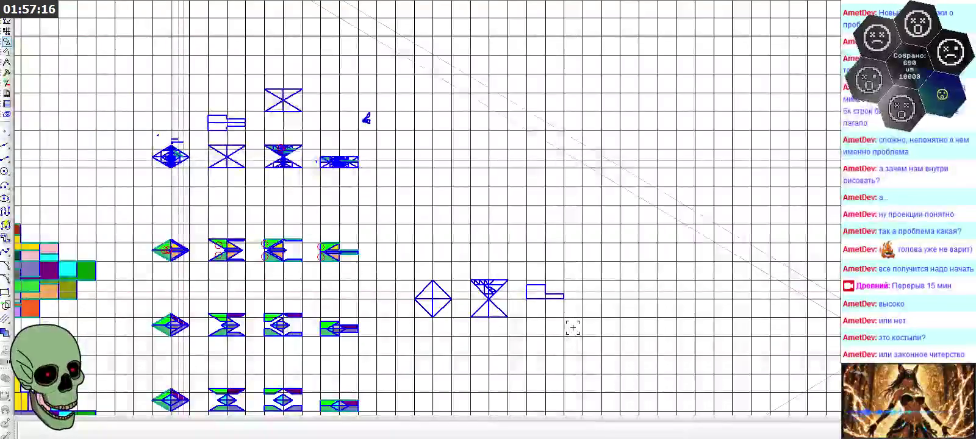
pyautogui.scroll(2, 233, 166)
pyautogui.scroll(3, 200, 172)
pyautogui.scroll(1, 218, 191)
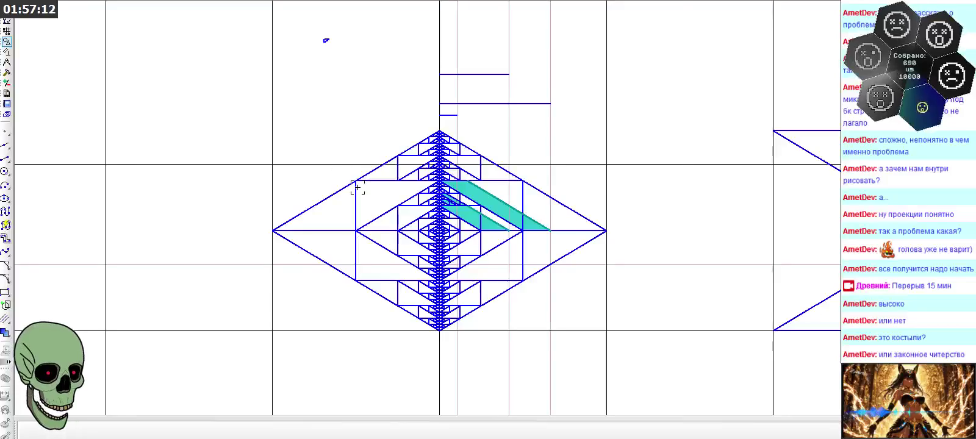
pyautogui.scroll(1, 228, 168)
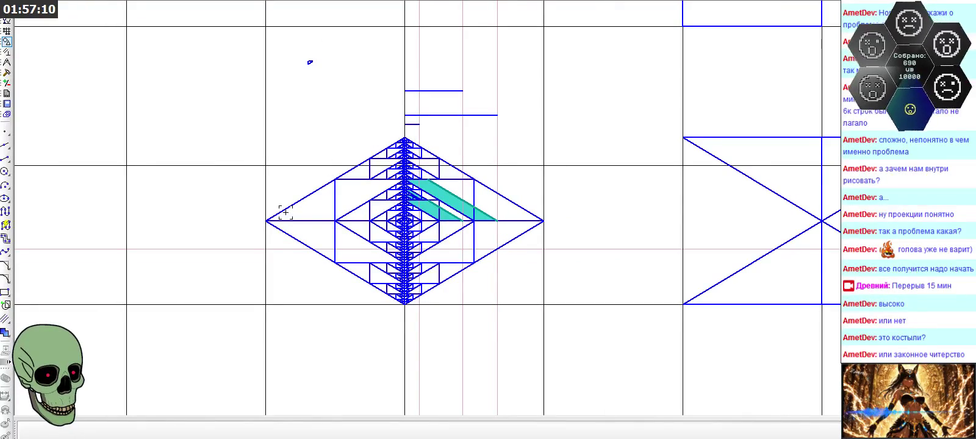
pyautogui.scroll(-3, 259, 207)
pyautogui.scroll(1, 262, 219)
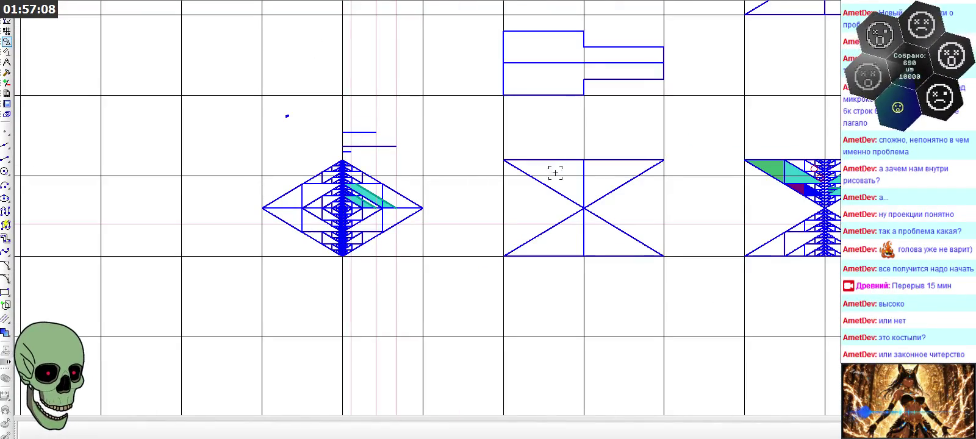
pyautogui.scroll(-1, 449, 171)
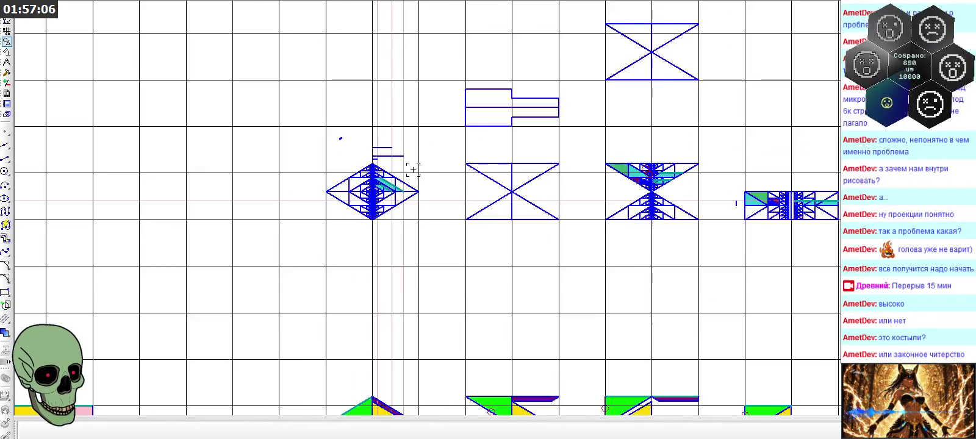
pyautogui.scroll(-1, 427, 168)
pyautogui.scroll(-1, 610, 134)
pyautogui.scroll(1, 634, 44)
pyautogui.scroll(2, 497, 46)
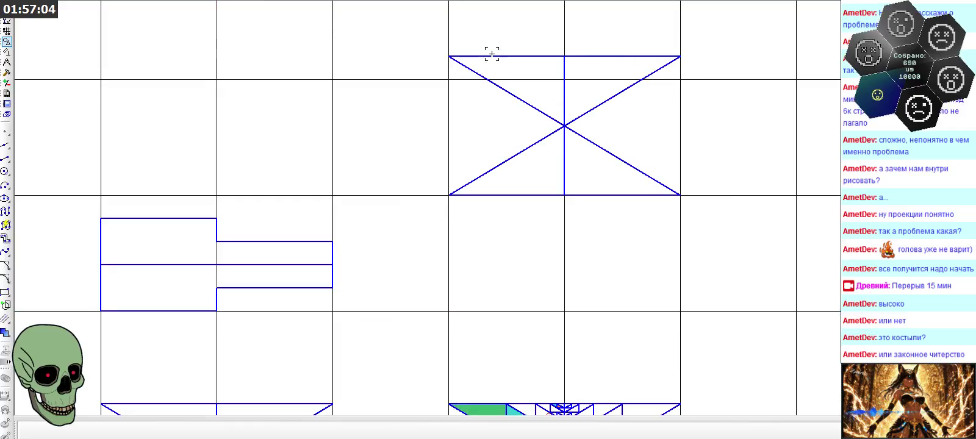
# - Select the X view's top-left diagonal and leave its endpoint in place, then deselect
pyautogui.click(469, 66)
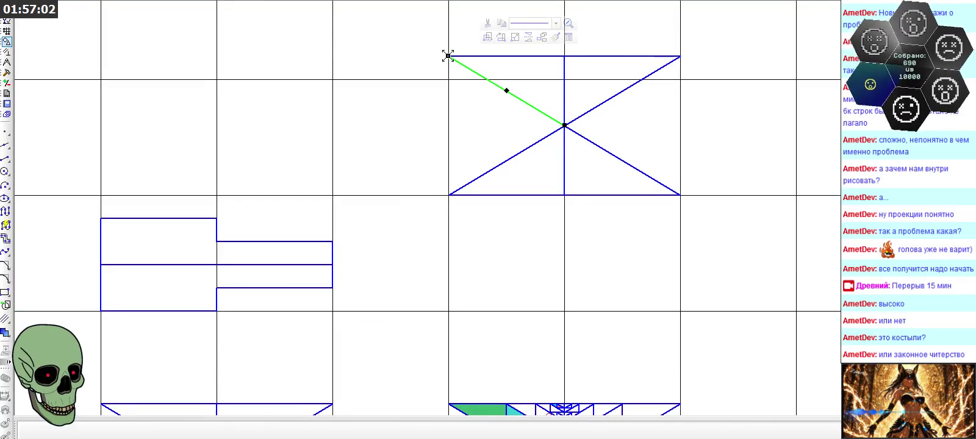
pyautogui.click(449, 55)
pyautogui.click(448, 55)
pyautogui.click(417, 114)
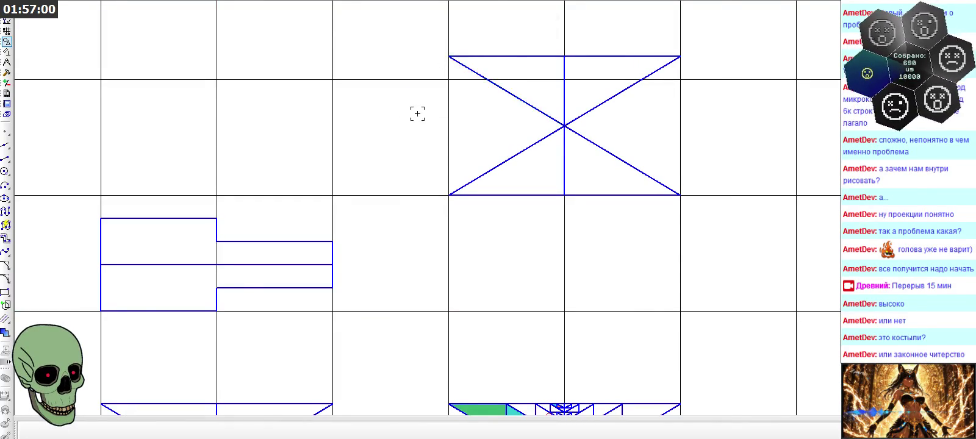
# - Delete the upper-right vertical line of the figure
pyautogui.scroll(-2, 341, 164)
pyautogui.scroll(-1, 455, 320)
pyautogui.scroll(2, 575, 175)
pyautogui.scroll(2, 532, 194)
pyautogui.scroll(3, 549, 225)
pyautogui.scroll(1, 549, 224)
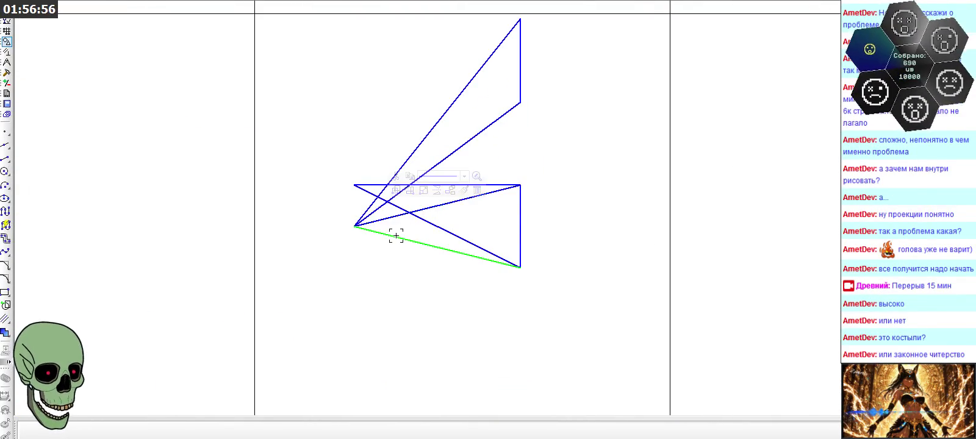
pyautogui.click(520, 218)
pyautogui.click(352, 184)
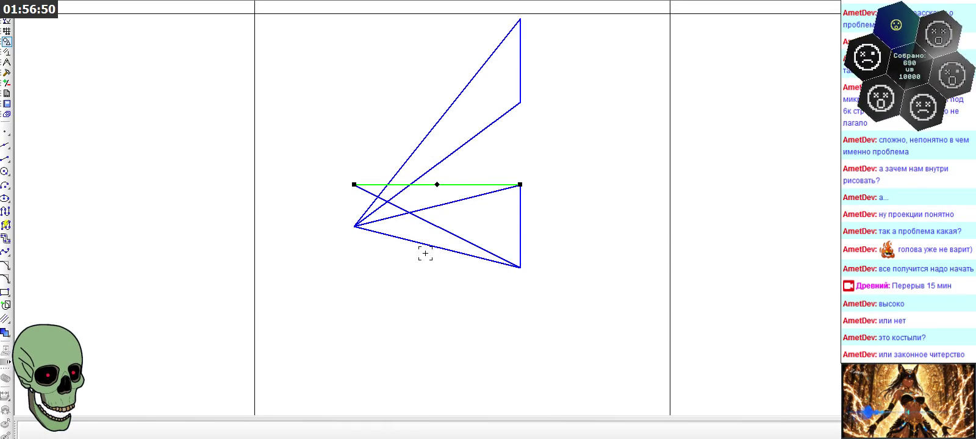
pyautogui.scroll(-1, 425, 254)
pyautogui.press('Escape')
pyautogui.click(504, 90)
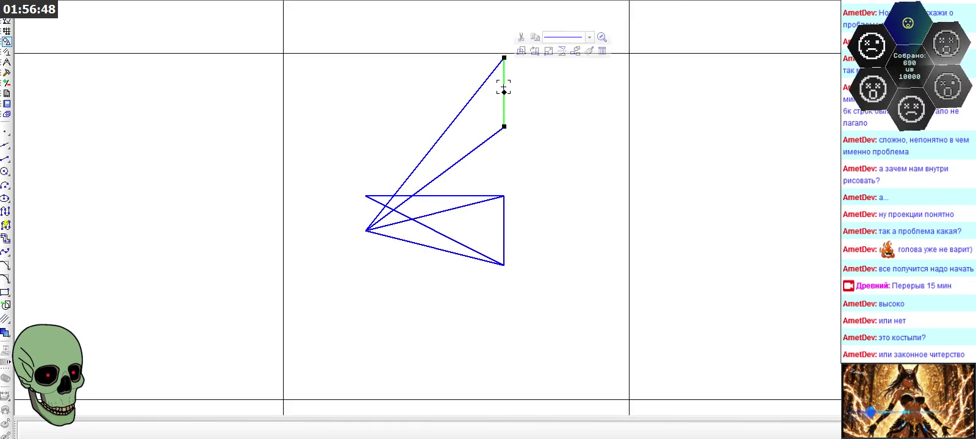
pyautogui.press('Delete')
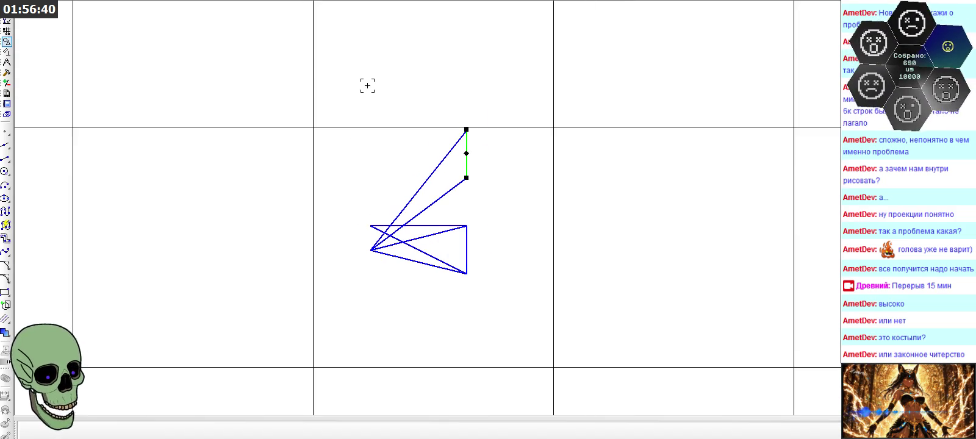
# - Place a point above the figure and draw two lines from it to the figure's corners
pyautogui.click(5, 131)
pyautogui.click(370, 86)
pyautogui.click(9, 158)
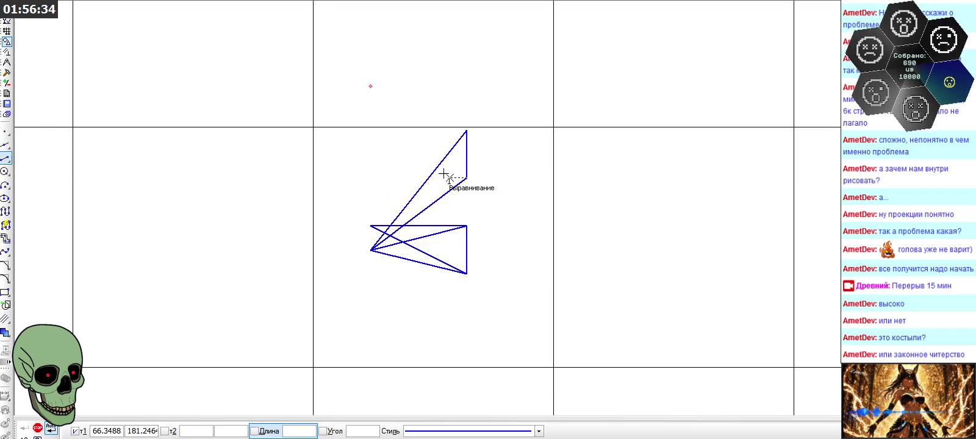
pyautogui.click(371, 86)
pyautogui.click(469, 178)
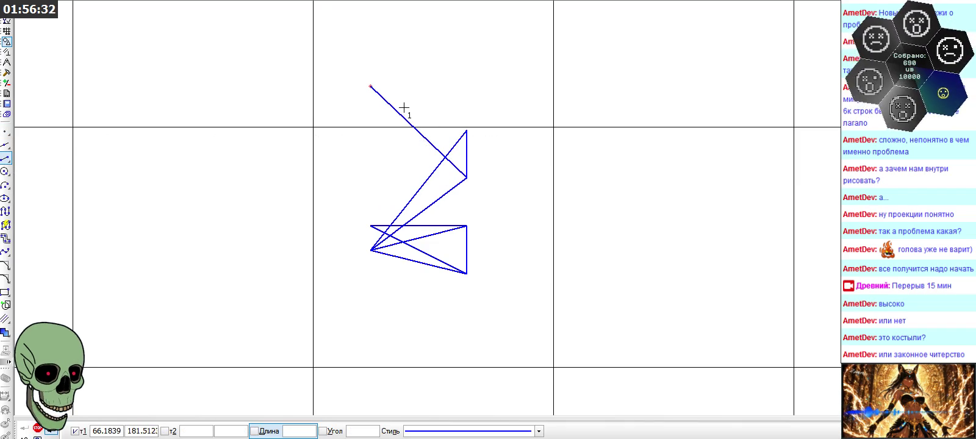
pyautogui.click(371, 86)
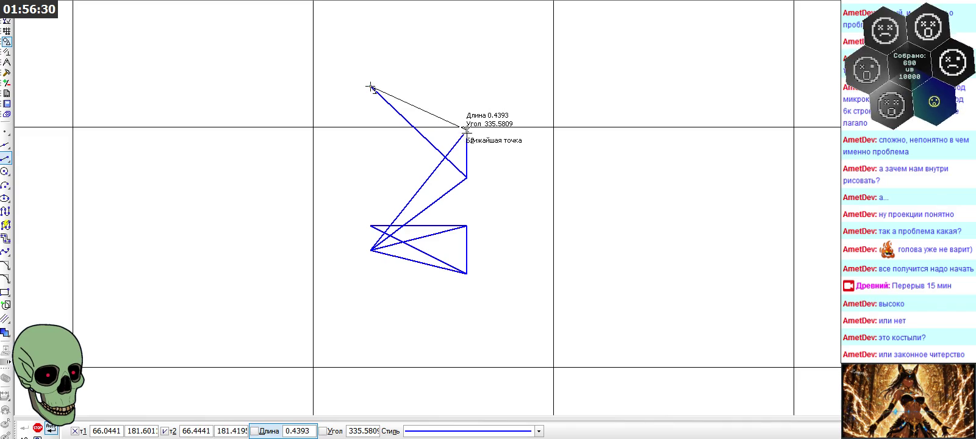
pyautogui.click(465, 130)
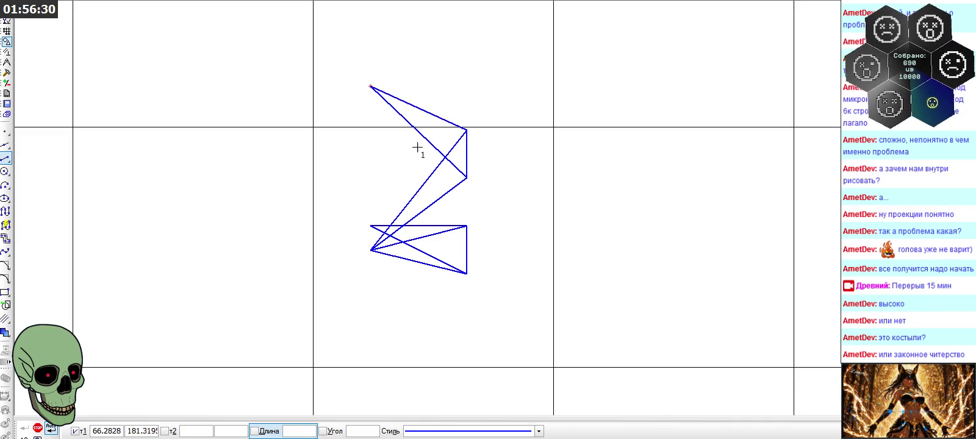
pyautogui.click(38, 429)
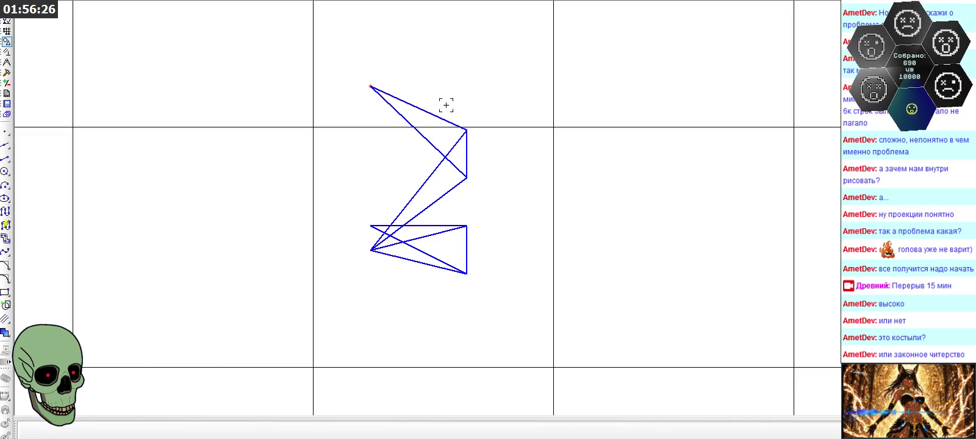
pyautogui.scroll(-1, 464, 63)
pyautogui.scroll(-3, 464, 70)
# - Draw a short horizontal line to the left of the green shape
pyautogui.scroll(-2, 462, 69)
pyautogui.scroll(-1, 466, 65)
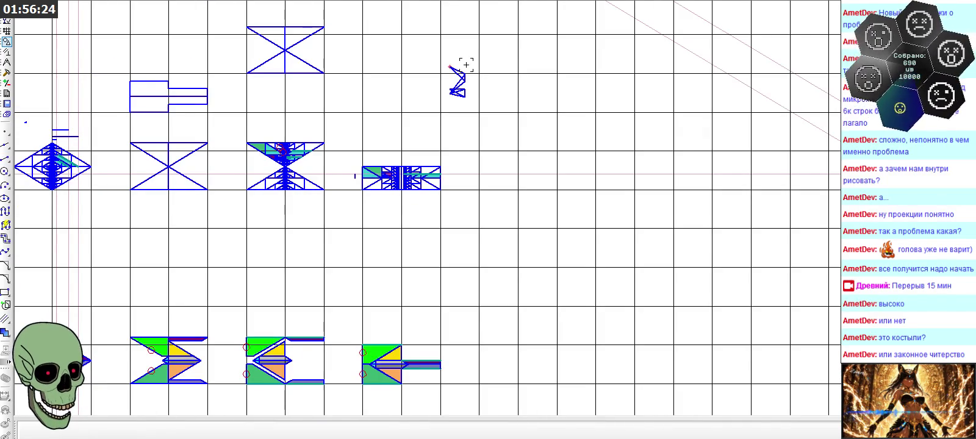
pyautogui.scroll(-1, 530, 133)
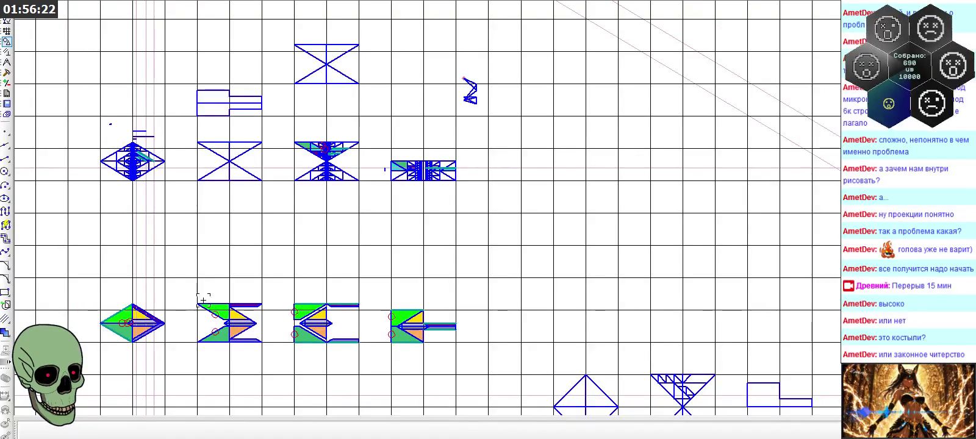
pyautogui.scroll(2, 104, 350)
pyautogui.scroll(-2, 580, 197)
pyautogui.scroll(3, 434, 251)
pyautogui.scroll(2, 599, 209)
pyautogui.scroll(1, 326, 228)
pyautogui.click(306, 241)
pyautogui.scroll(-2, 225, 196)
pyautogui.scroll(2, 317, 239)
pyautogui.click(173, 247)
pyautogui.click(141, 246)
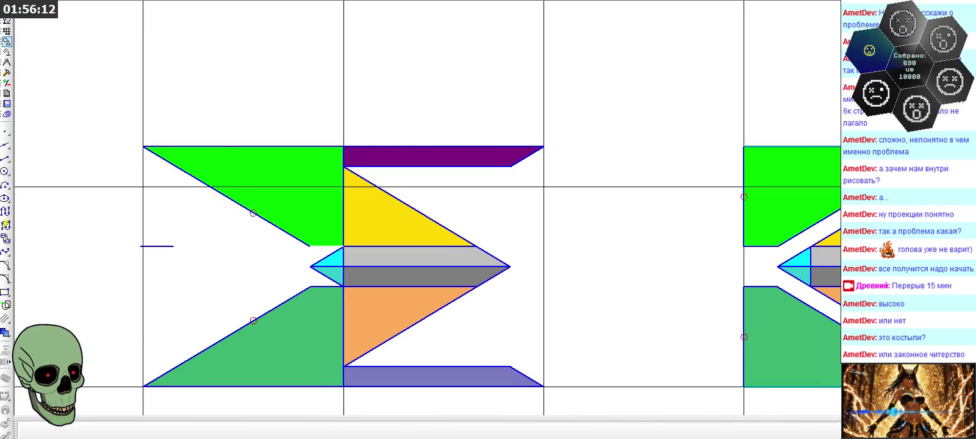
pyautogui.scroll(-2, 172, 46)
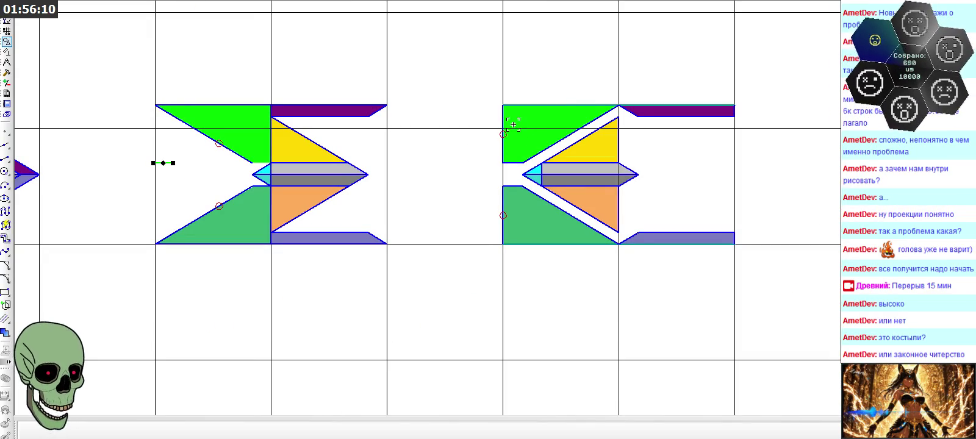
pyautogui.press('Escape')
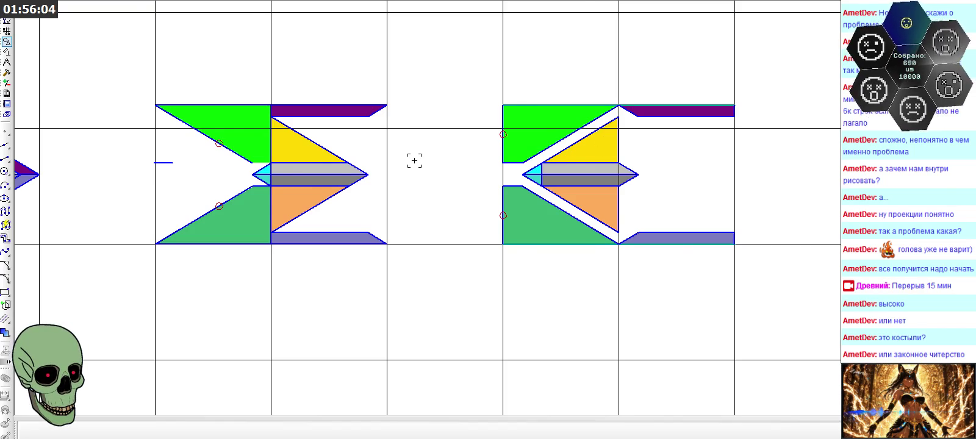
# - Try pulling the green region's top-left corner and slanted edge upward
pyautogui.scroll(-1, 414, 160)
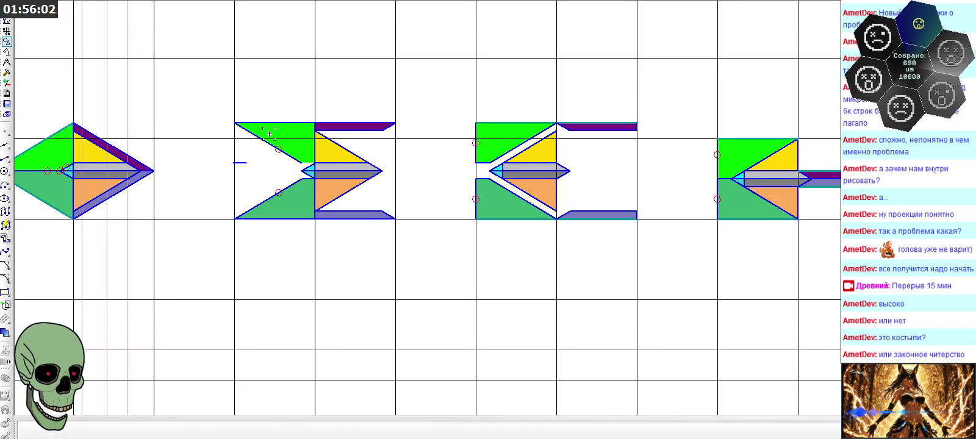
pyautogui.click(239, 124)
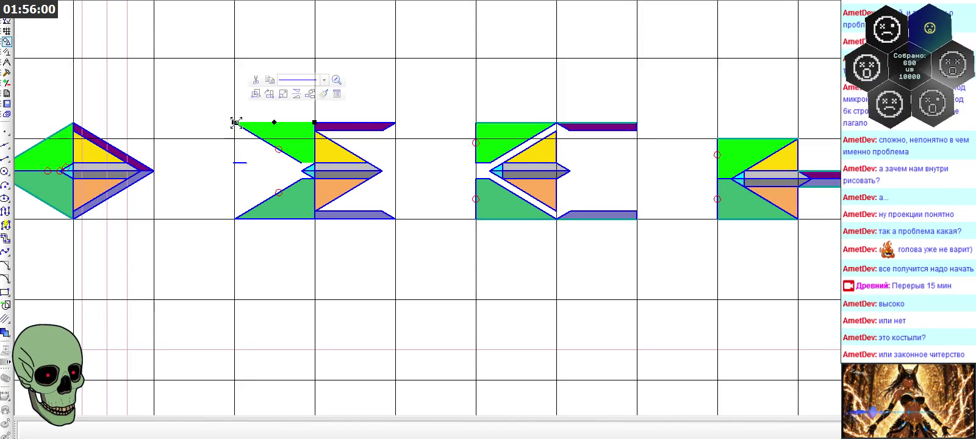
pyautogui.scroll(1, 209, 121)
pyautogui.scroll(2, 238, 122)
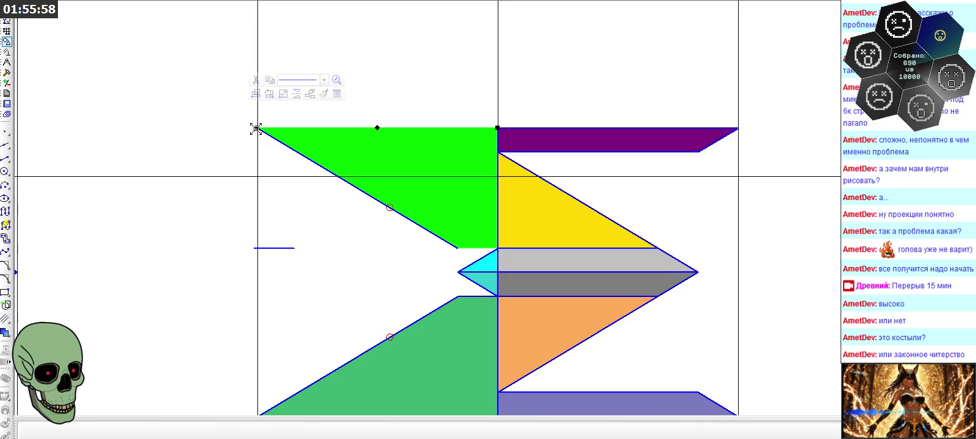
pyautogui.moveTo(256, 128); pyautogui.dragTo(257, 65)
pyautogui.click(269, 135)
pyautogui.moveTo(257, 129); pyautogui.dragTo(257, 65)
pyautogui.press('Escape')
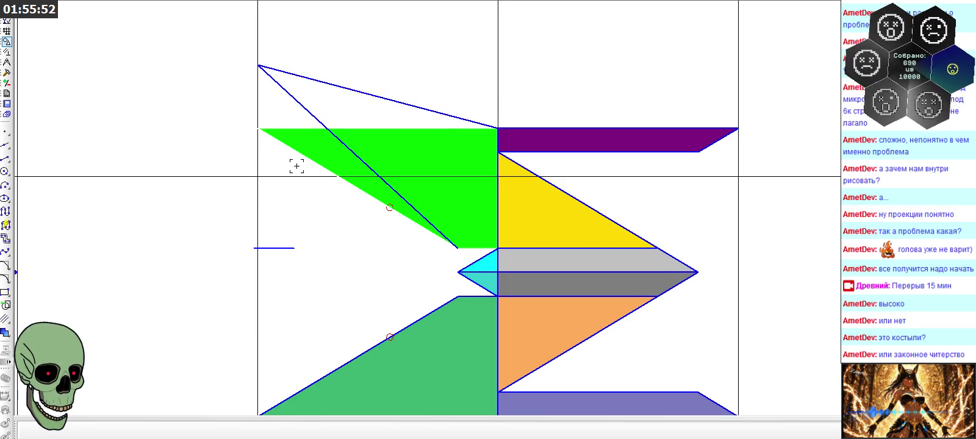
# - Undo the green region reshaping and slide the short line's left end onto the shape
pyautogui.scroll(-1, 418, 63)
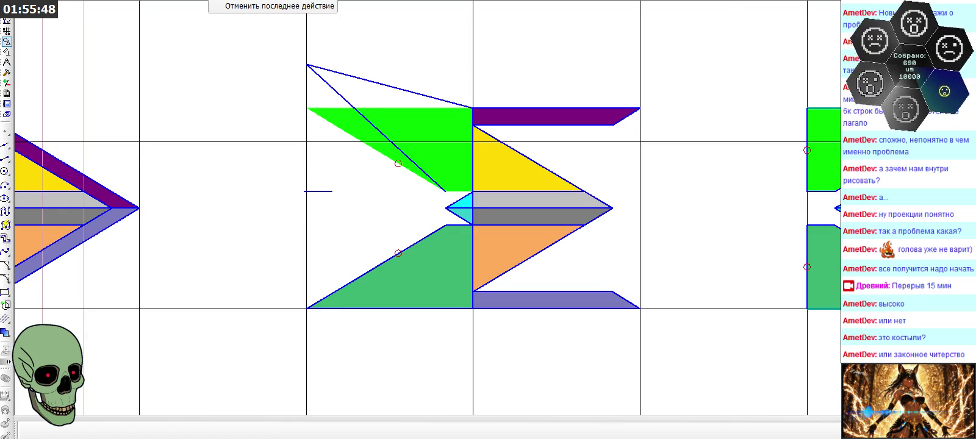
pyautogui.hotkey('ctrl', 'z')
pyautogui.click(211, 2)
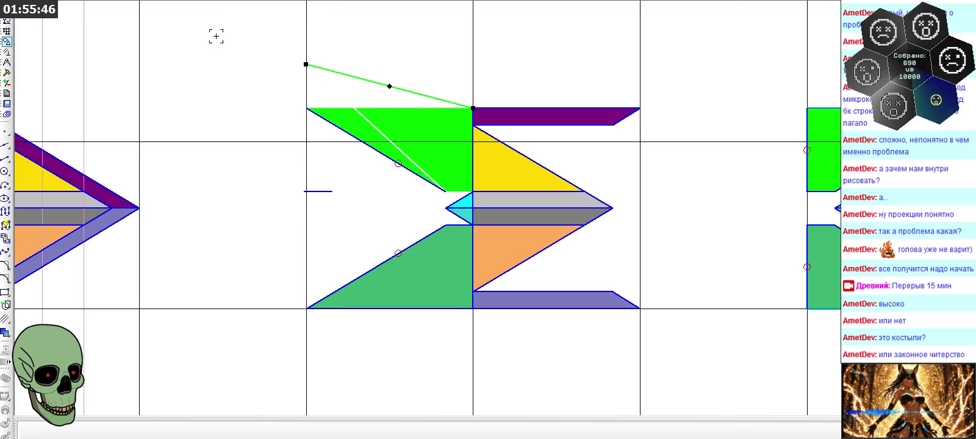
pyautogui.click(213, 2)
pyautogui.scroll(-2, 438, 72)
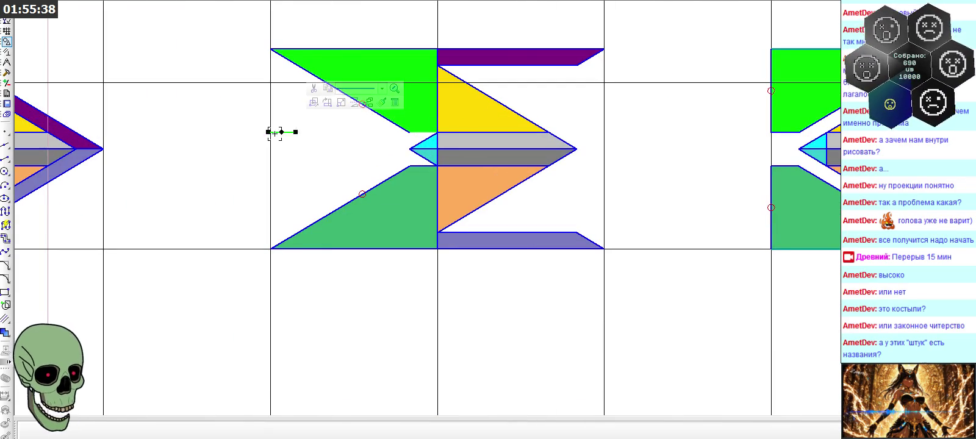
pyautogui.moveTo(244, 129); pyautogui.dragTo(447, 130)
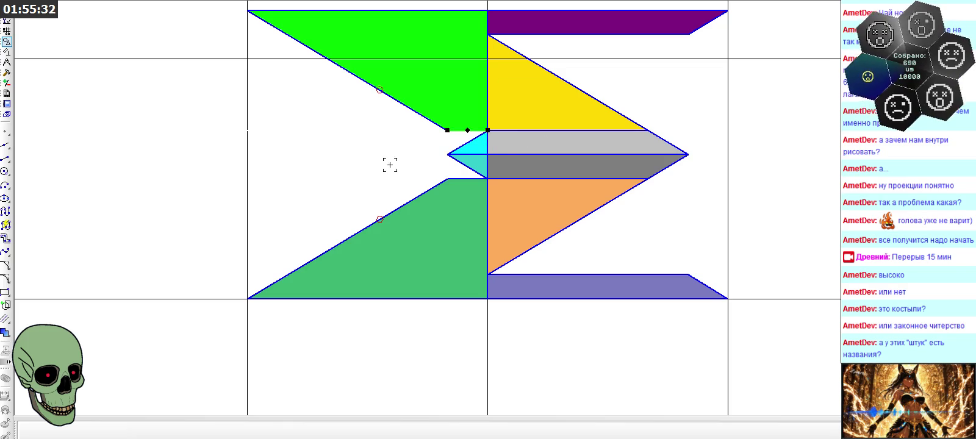
# - Switch to the numbered 25-cell colour-block reference image with Alt+Tab
pyautogui.scroll(-3, 555, 96)
pyautogui.scroll(-2, 556, 95)
pyautogui.scroll(-2, 555, 95)
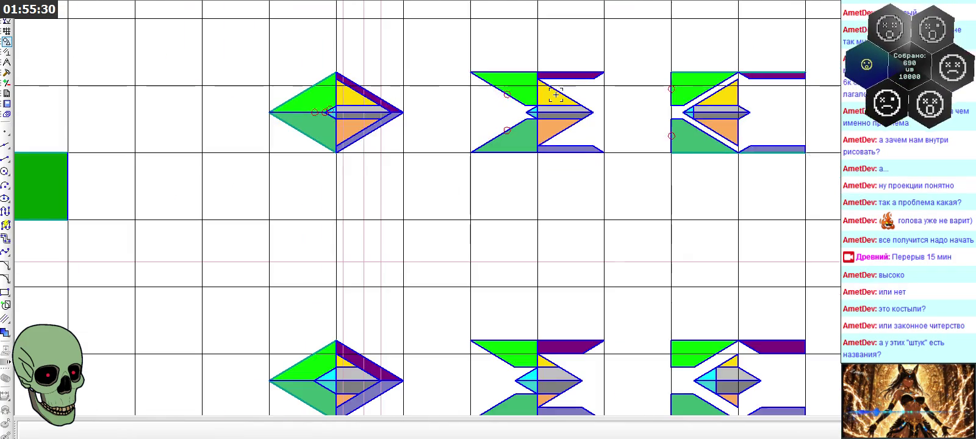
pyautogui.scroll(-3, 552, 95)
pyautogui.scroll(-2, 395, 109)
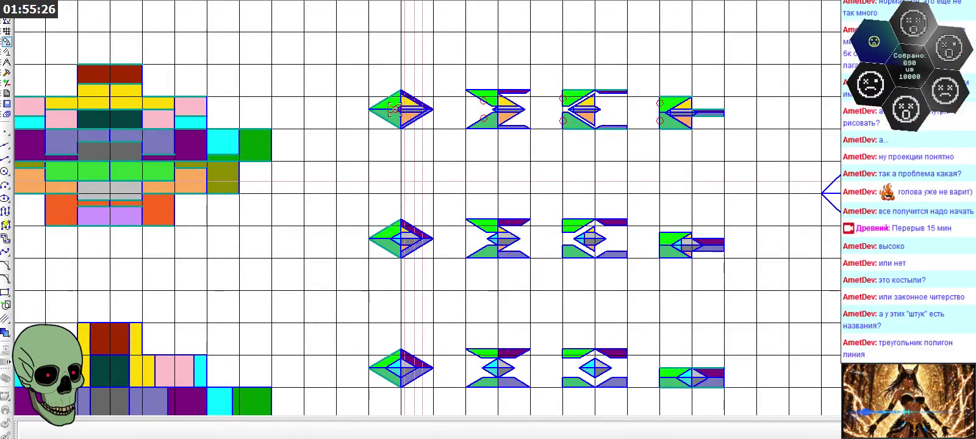
pyautogui.scroll(-1, 395, 108)
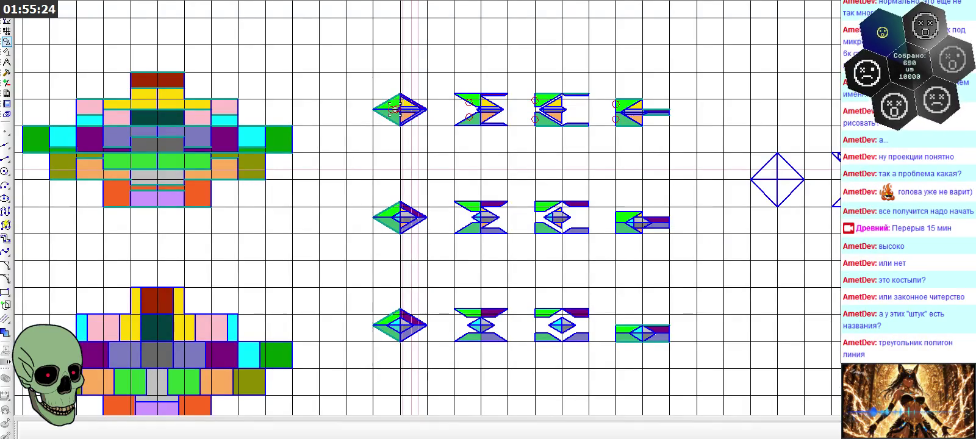
pyautogui.scroll(-1, 395, 109)
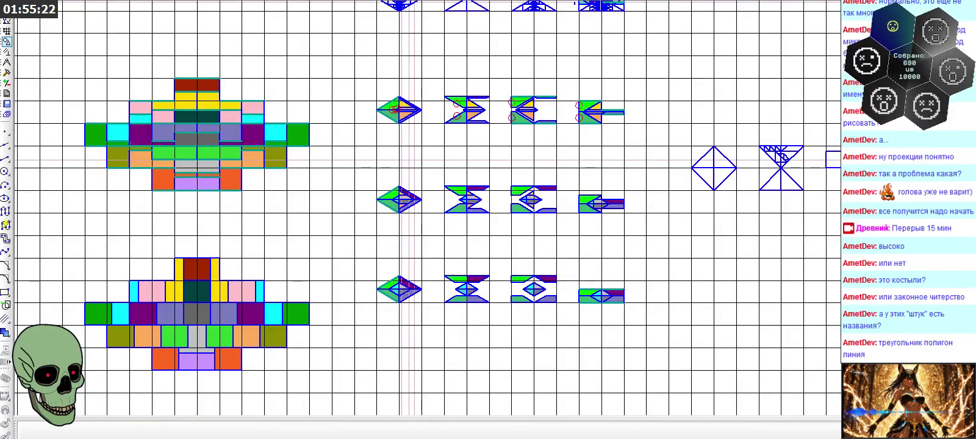
pyautogui.hotkey('alt', 'Tab')
pyautogui.scroll(-2, 342, 226)
pyautogui.scroll(1, 473, 195)
pyautogui.scroll(-1, 473, 195)
# - Scroll around the whiteboard to review the cell-number groups beside their diamond diagrams
pyautogui.scroll(-3, 449, 196)
pyautogui.scroll(-1, 543, 216)
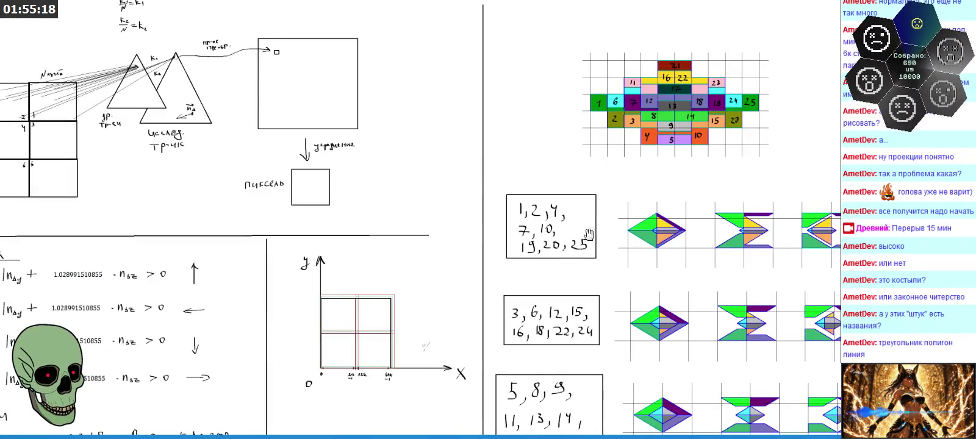
pyautogui.scroll(-1, 543, 217)
pyautogui.scroll(2, 686, 268)
pyautogui.scroll(2, 632, 211)
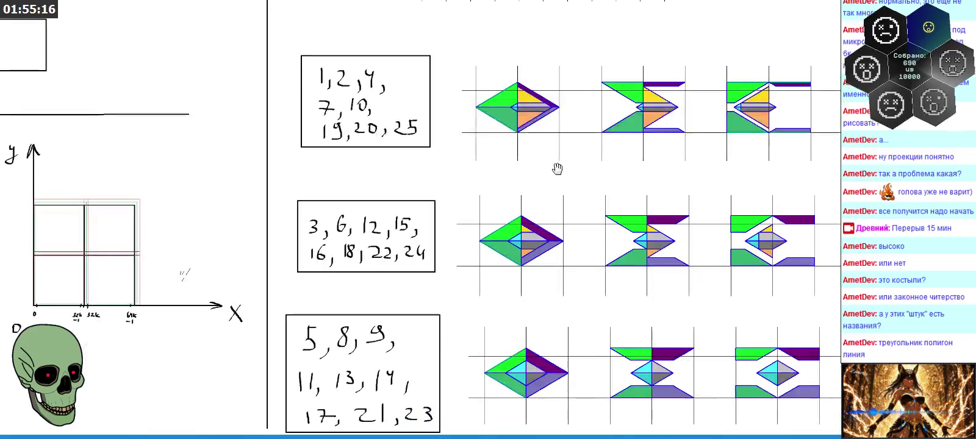
pyautogui.scroll(-1, 556, 167)
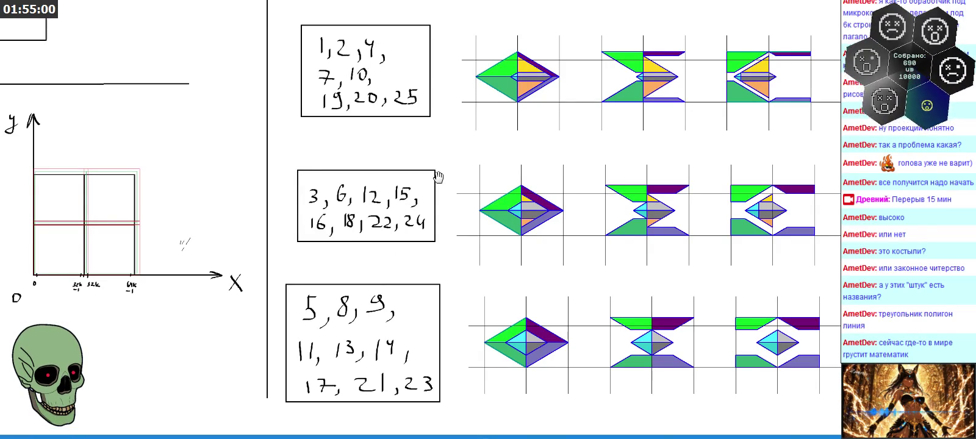
pyautogui.scroll(5, 446, 153)
pyautogui.scroll(3, 534, 78)
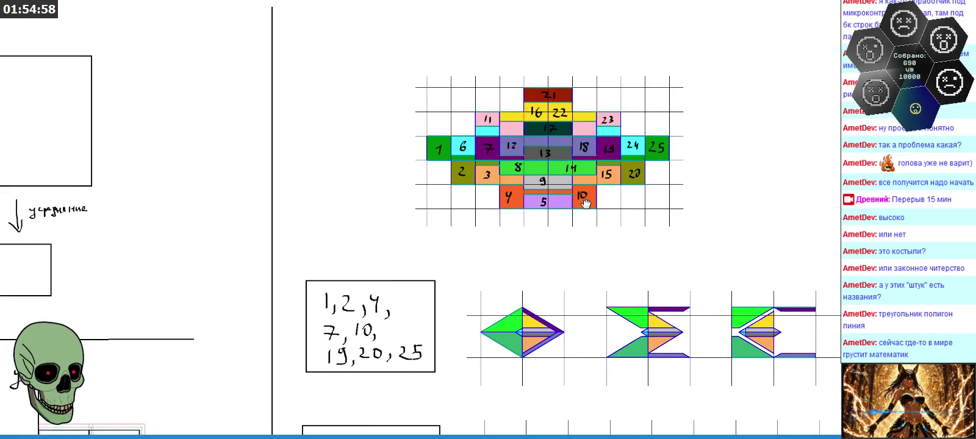
pyautogui.scroll(-3, 549, 85)
pyautogui.scroll(-3, 561, 226)
pyautogui.scroll(-1, 556, 180)
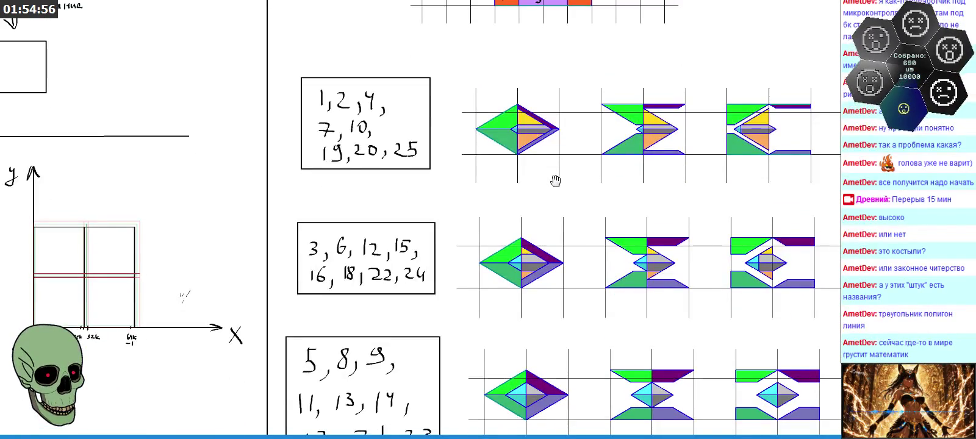
pyautogui.scroll(-2, 730, 110)
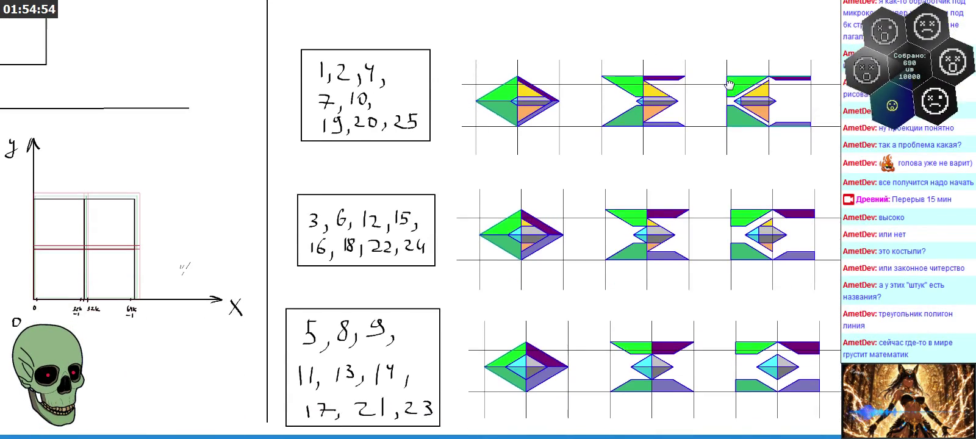
pyautogui.scroll(-2, 752, 165)
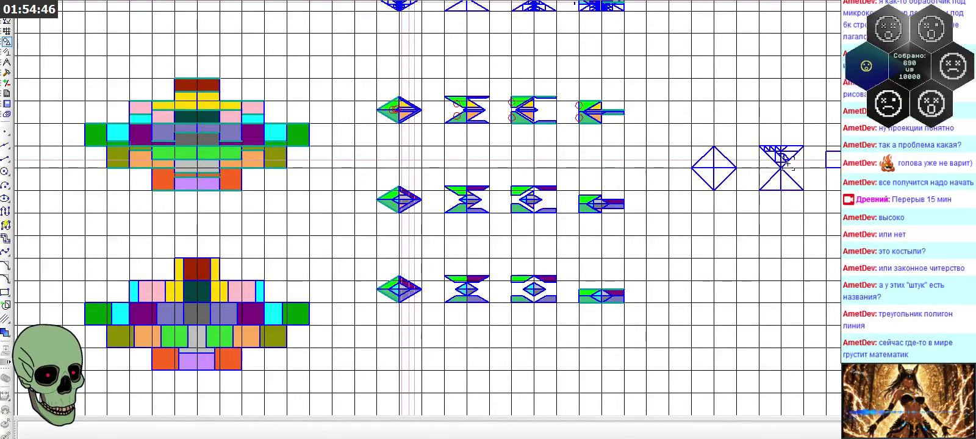
# - Delete the inner box's diagonal and right side, plus the upper box's short vertical and diagonal
pyautogui.scroll(3, 493, 196)
pyautogui.scroll(-1, 336, 188)
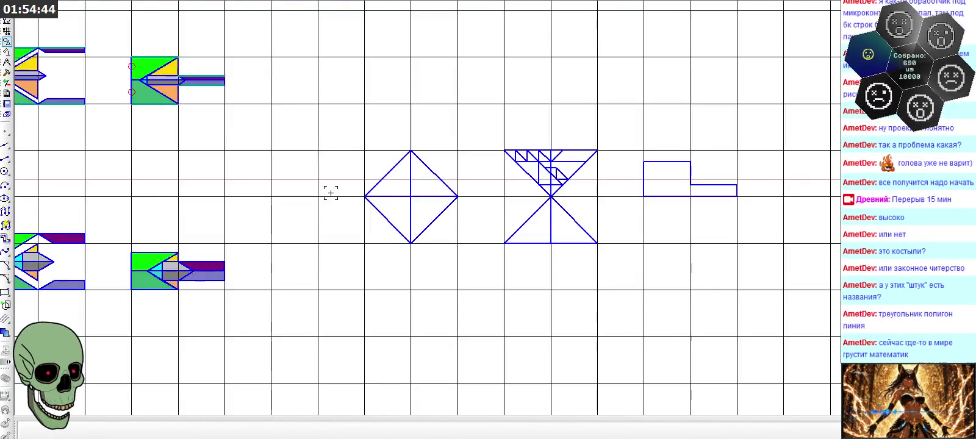
pyautogui.scroll(1, 605, 142)
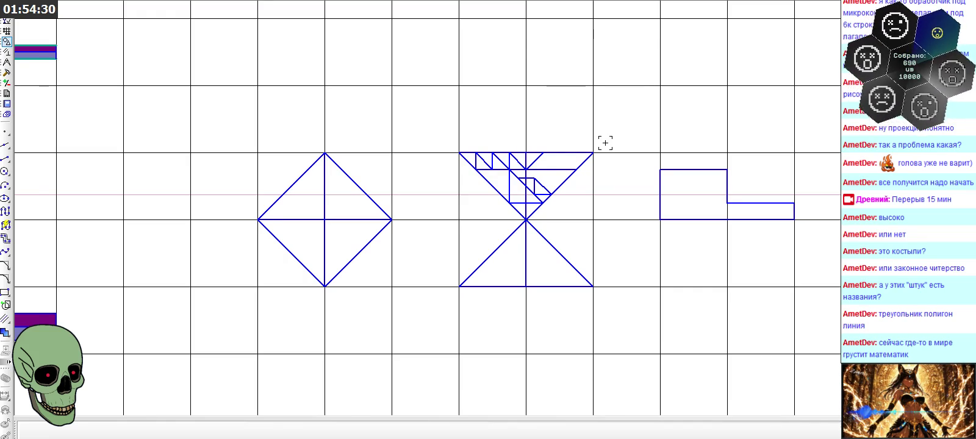
pyautogui.scroll(1, 605, 142)
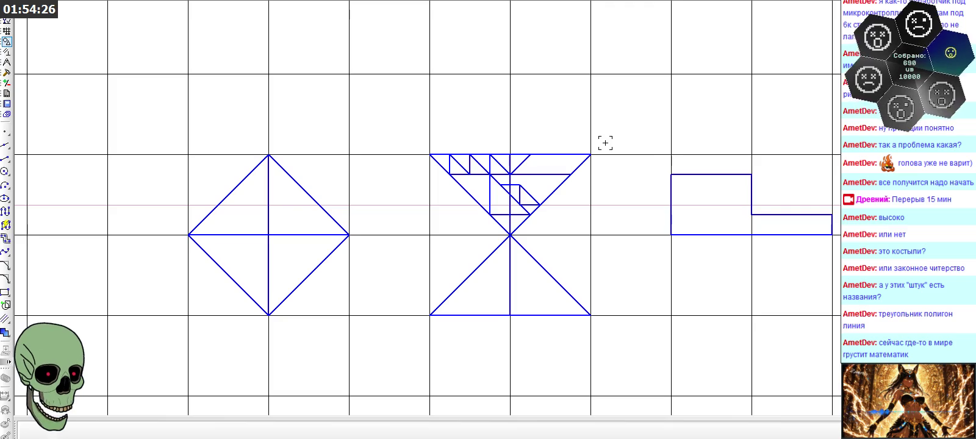
pyautogui.scroll(3, 605, 143)
pyautogui.scroll(1, 605, 147)
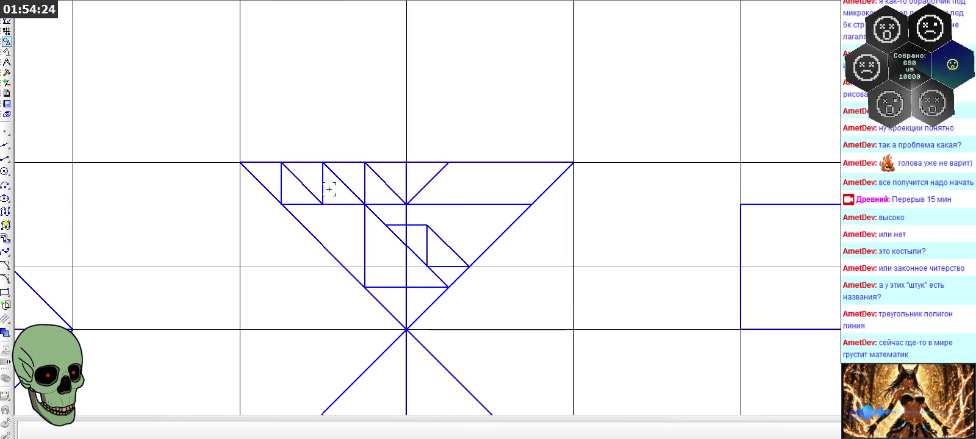
pyautogui.click(311, 189)
pyautogui.press('Delete')
pyautogui.click(323, 183)
pyautogui.press('Delete')
pyautogui.click(391, 183)
pyautogui.press('Delete')
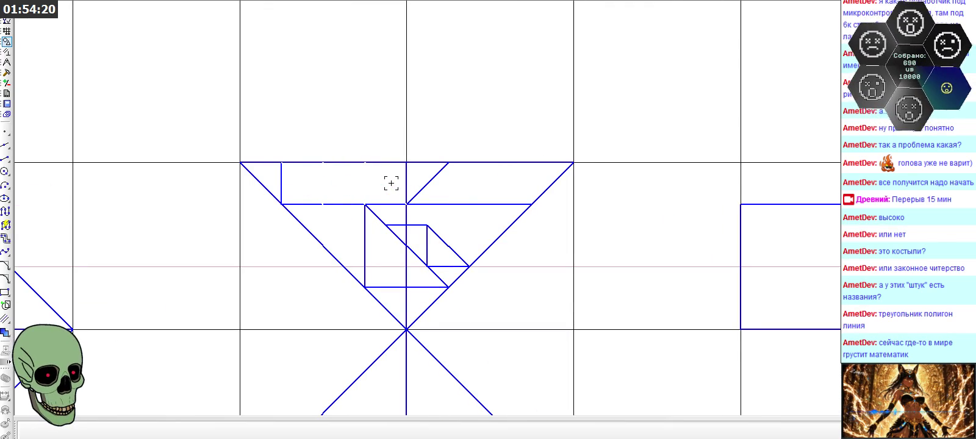
# - Draw a new short 135° diagonal inside the middle figure's upper triangle with the Segment tool
pyautogui.scroll(-1, 391, 184)
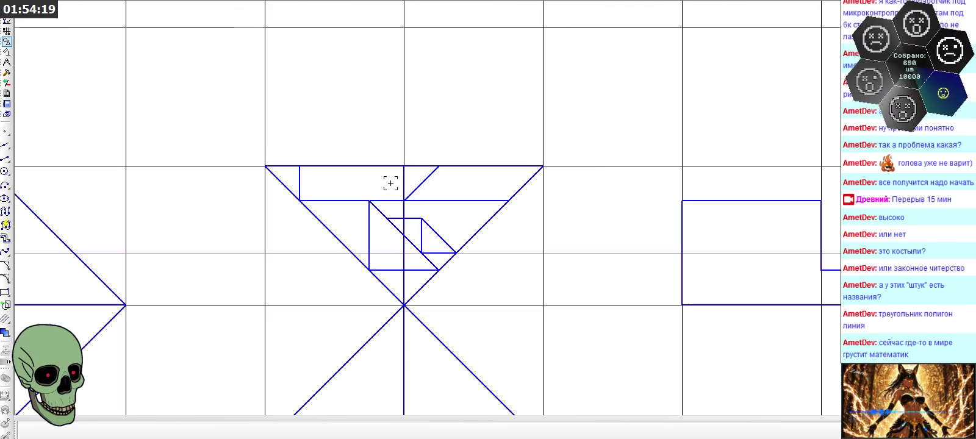
pyautogui.click(4, 160)
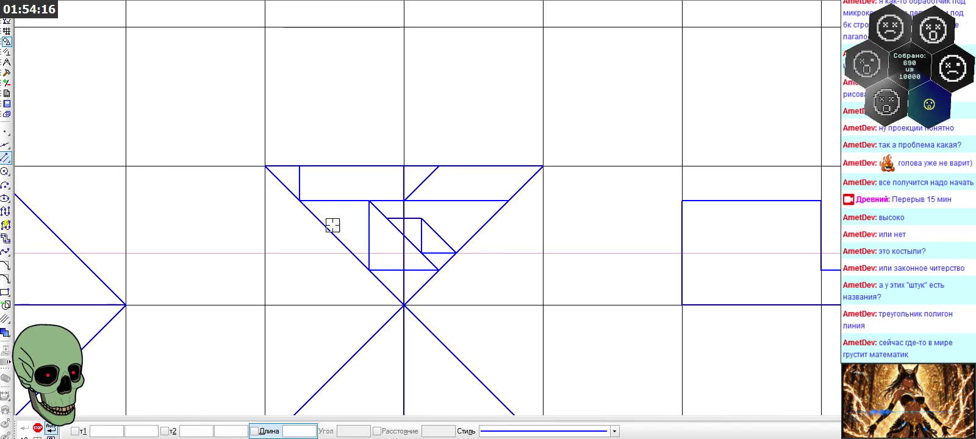
pyautogui.click(299, 166)
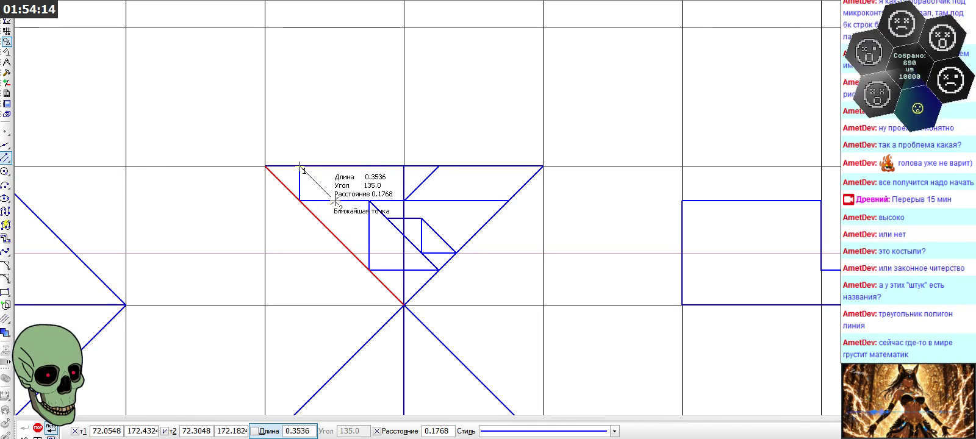
pyautogui.click(333, 200)
pyautogui.press('Escape')
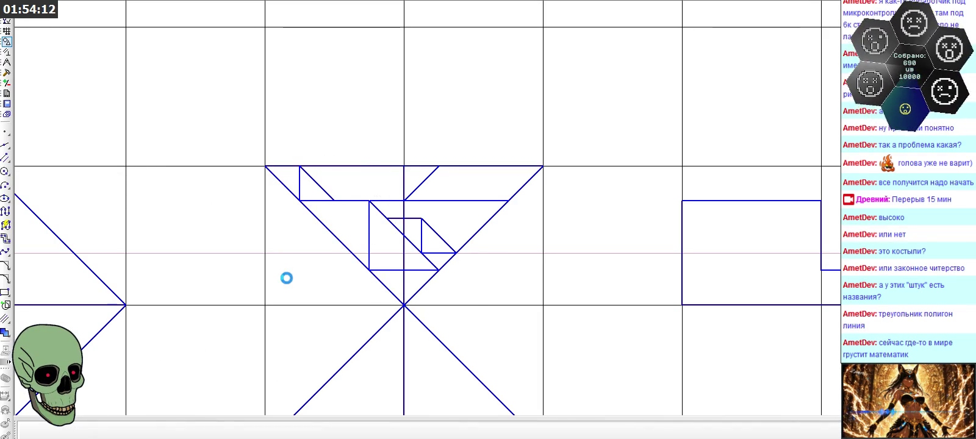
pyautogui.scroll(-2, 455, 230)
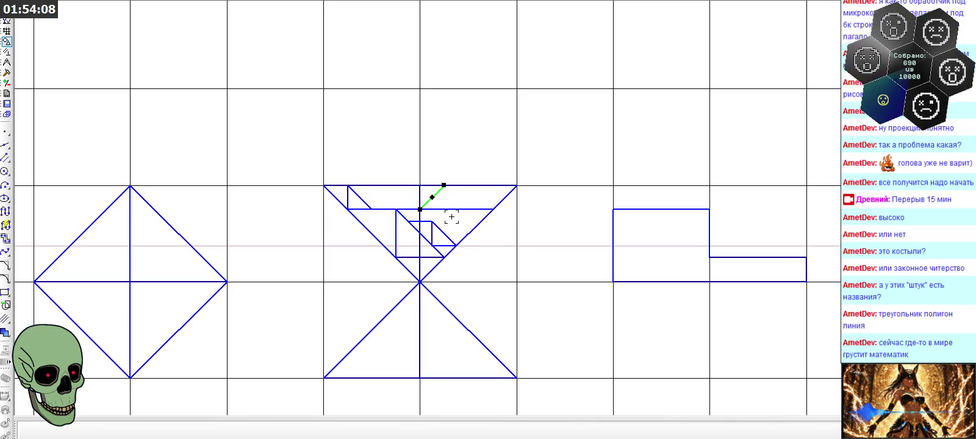
pyautogui.scroll(-1, 424, 220)
pyautogui.scroll(2, 407, 223)
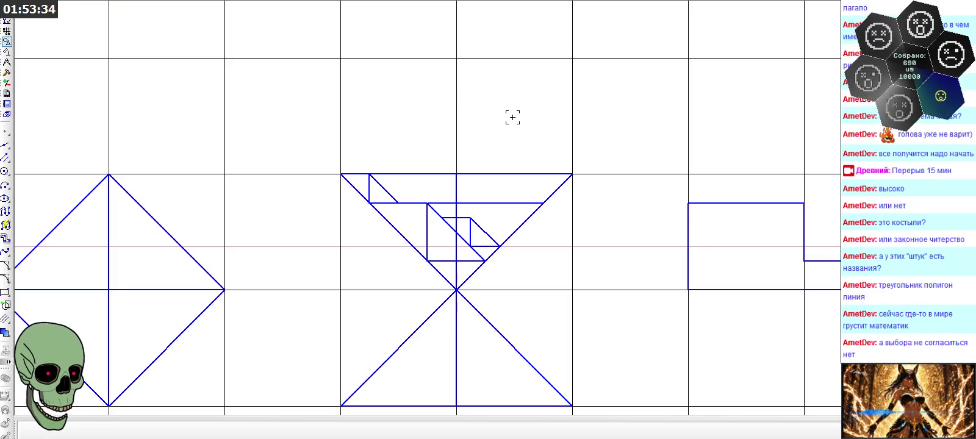
pyautogui.scroll(-2, 434, 99)
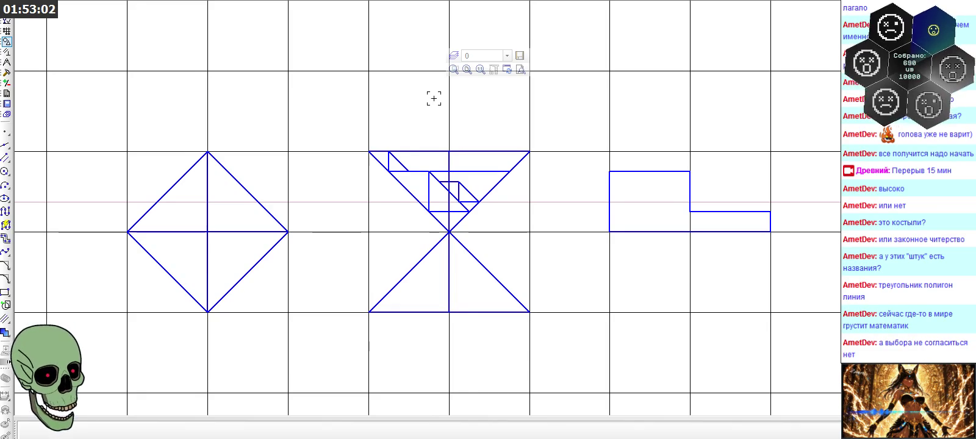
# - Window-select the whole middle figure, then clear the selection
pyautogui.moveTo(338, 111); pyautogui.dragTo(549, 348)
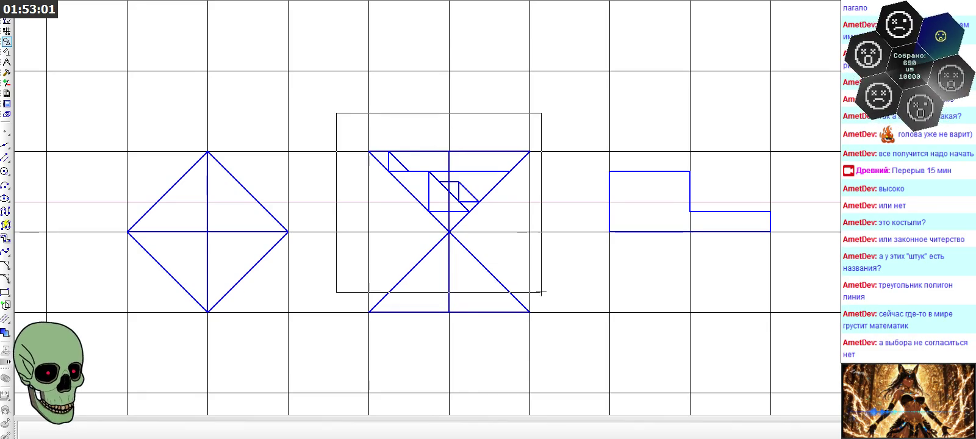
pyautogui.click(566, 350)
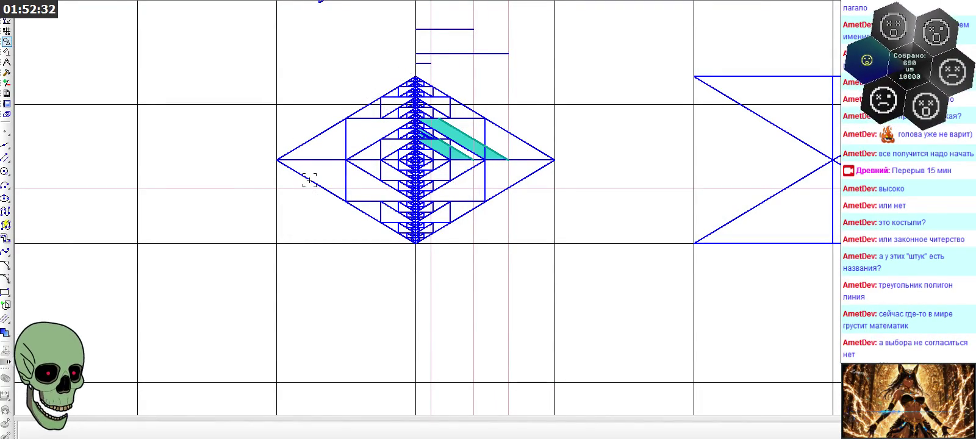
# - Zoom around the sheet to review the finished fractal drawings
pyautogui.scroll(3, 272, 123)
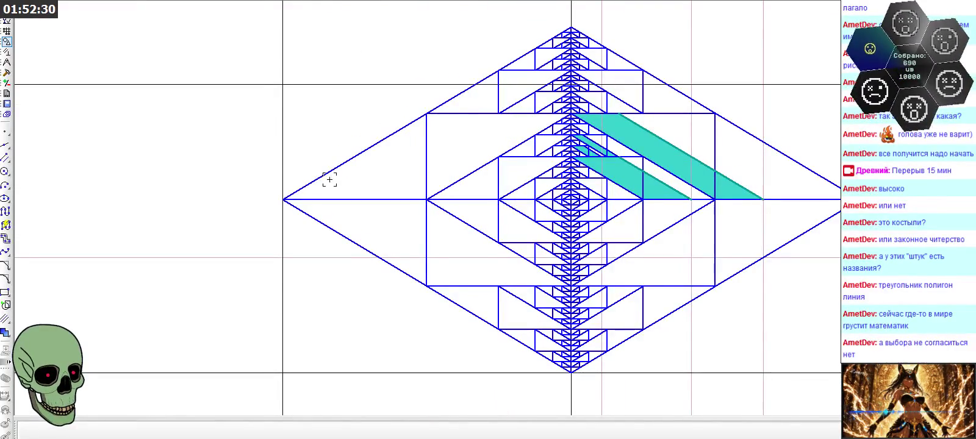
pyautogui.scroll(-1, 310, 144)
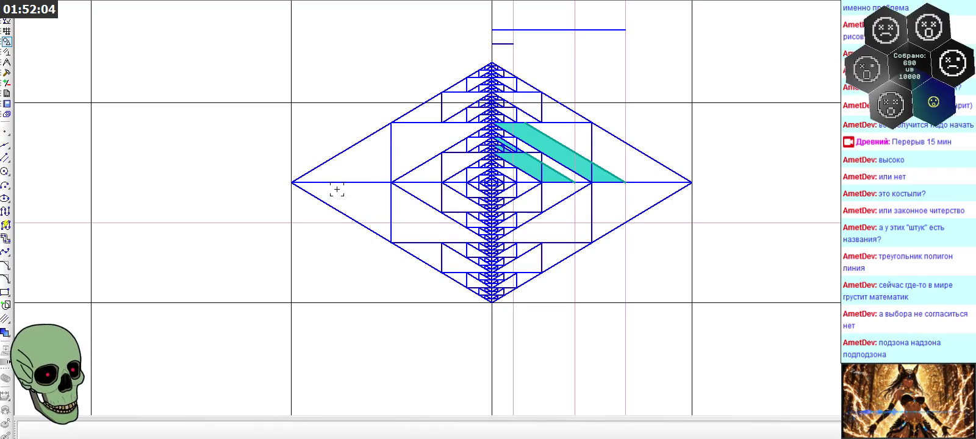
pyautogui.click(247, 159)
pyautogui.scroll(-3, 244, 131)
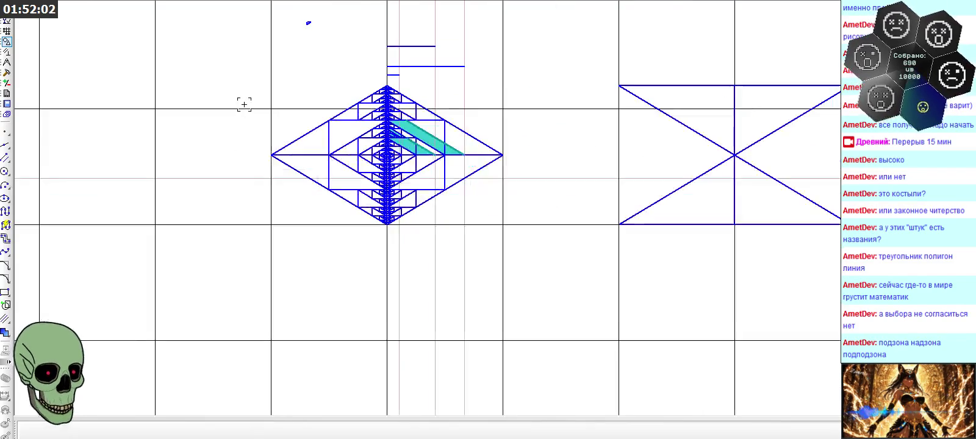
pyautogui.scroll(-3, 255, 61)
pyautogui.scroll(2, 257, 49)
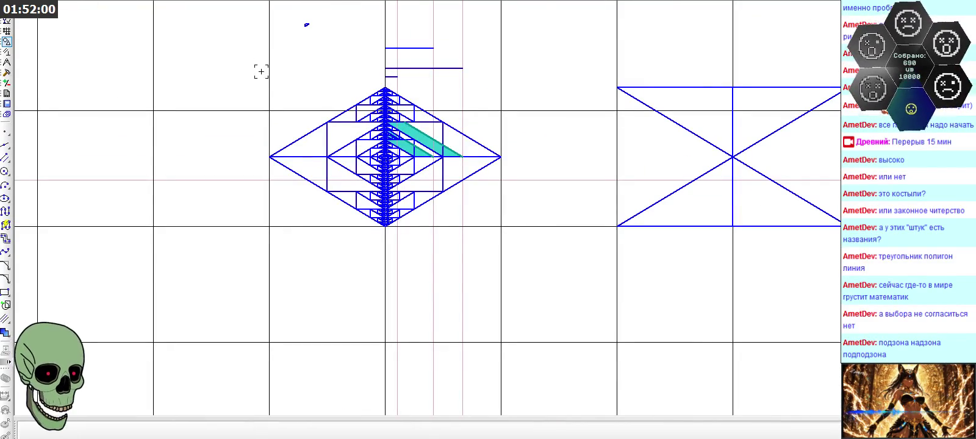
pyautogui.scroll(2, 274, 96)
pyautogui.scroll(1, 275, 97)
pyautogui.scroll(-3, 276, 97)
pyautogui.scroll(-1, 265, 65)
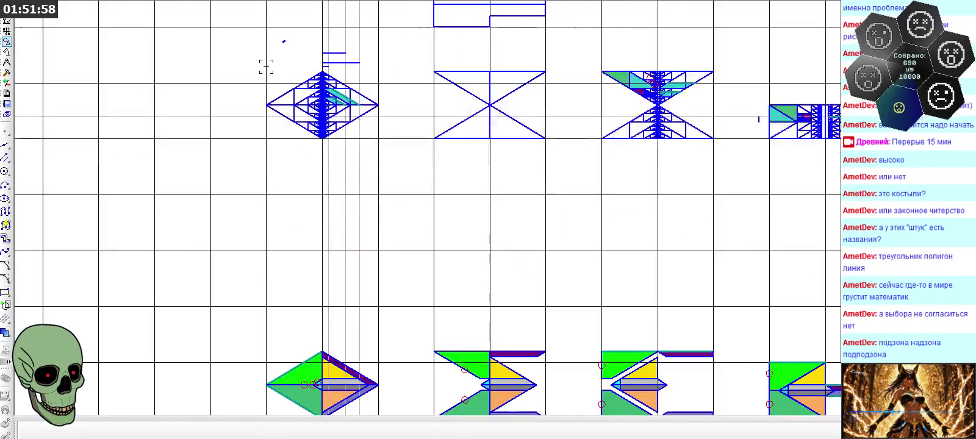
pyautogui.scroll(-1, 272, 61)
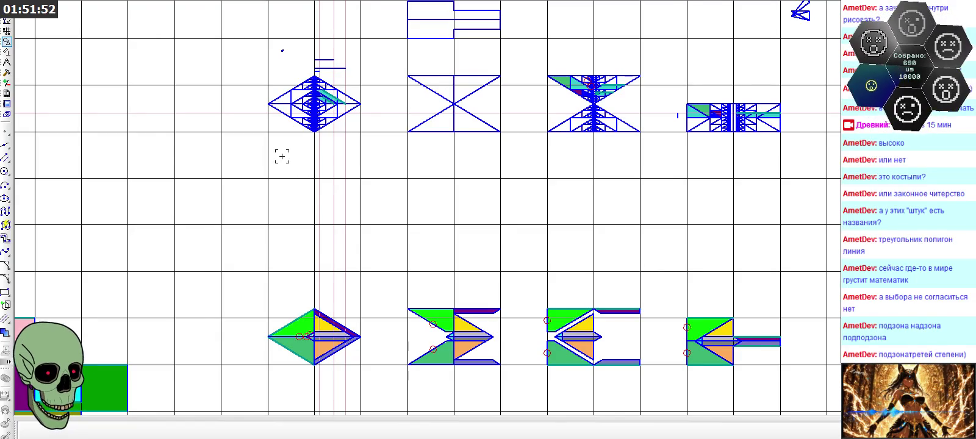
pyautogui.scroll(1, 259, 72)
pyautogui.scroll(3, 259, 72)
pyautogui.scroll(-2, 266, 83)
pyautogui.scroll(1, 283, 92)
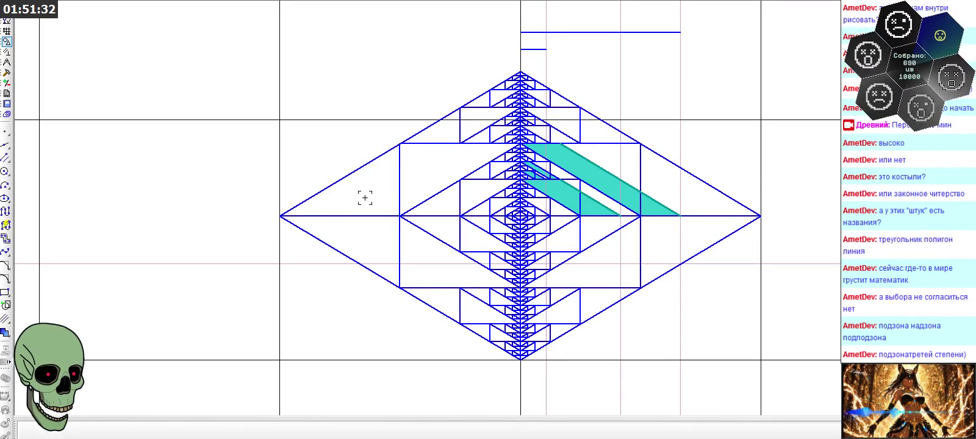
# - Select and release the diamond's horizontal centre line, then zoom in on the zigzag figure
pyautogui.click(317, 215)
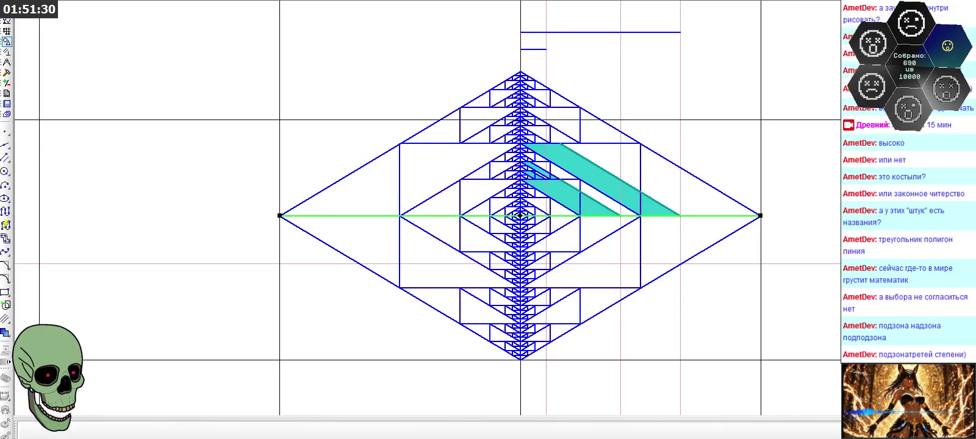
pyautogui.press('Escape')
pyautogui.scroll(-4, 269, 215)
pyautogui.scroll(-3, 268, 215)
pyautogui.scroll(2, 779, 109)
pyautogui.scroll(4, 780, 109)
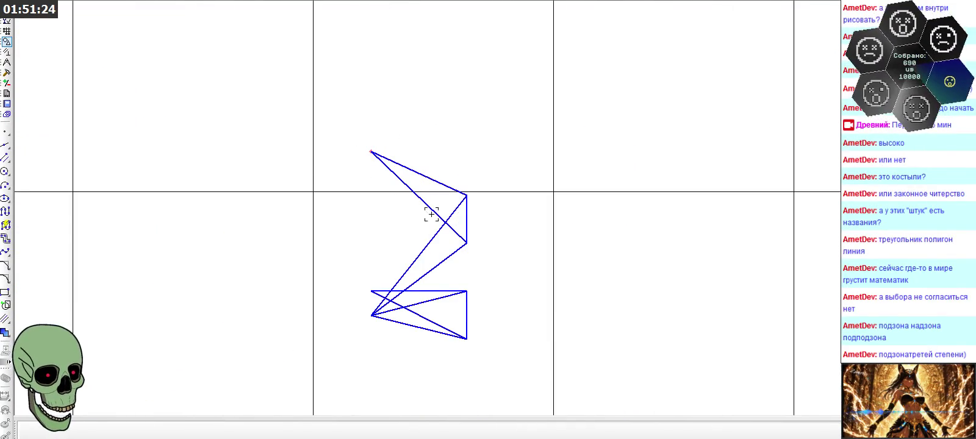
# - Select the zigzag's right vertical line, trial-move it upward, and undo the move
pyautogui.scroll(1, 439, 192)
pyautogui.scroll(1, 464, 202)
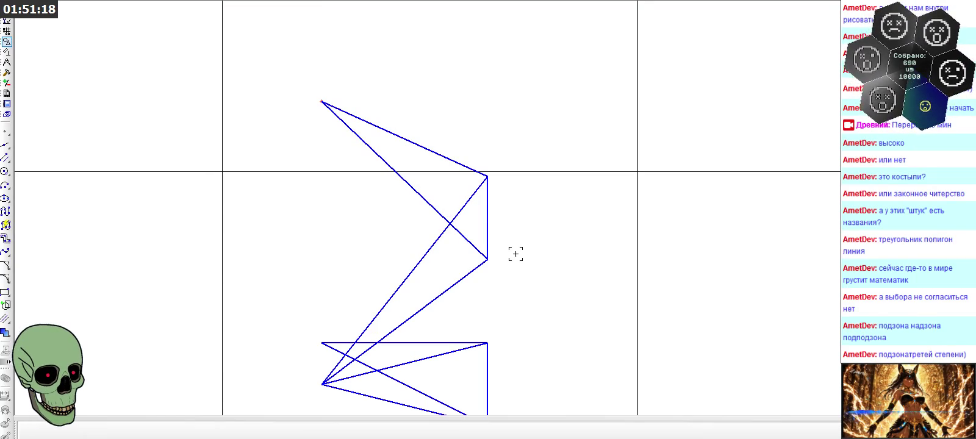
pyautogui.scroll(-2, 413, 145)
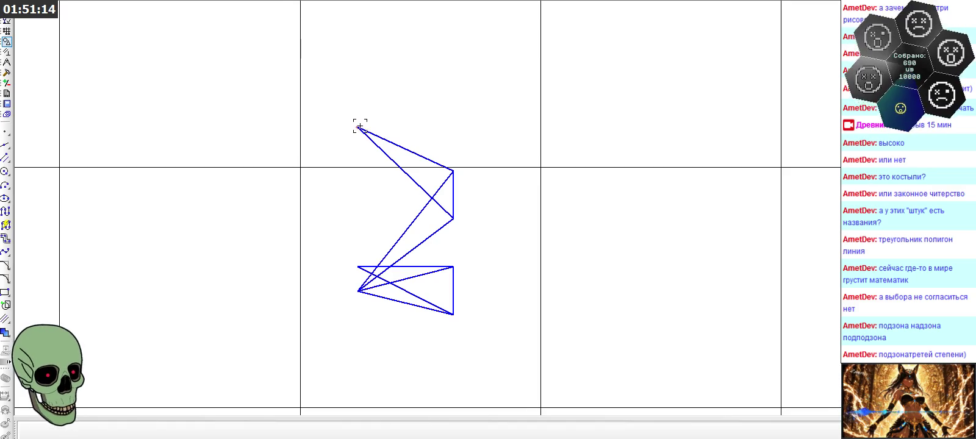
pyautogui.click(357, 126)
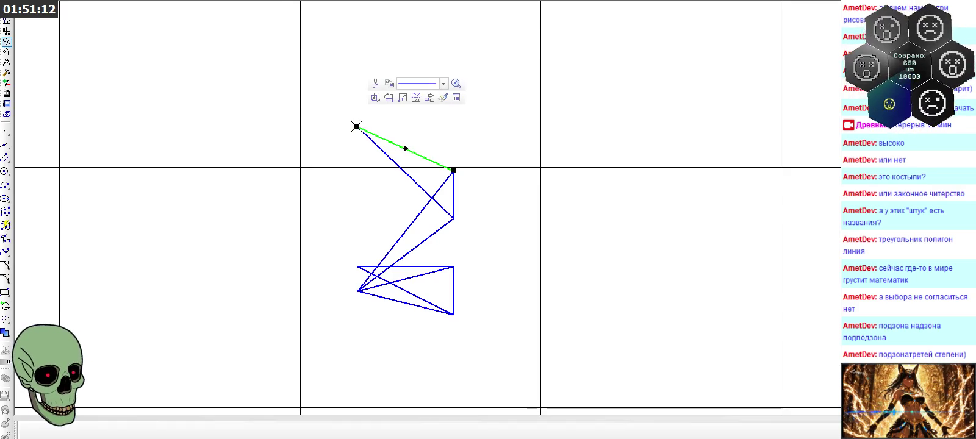
pyautogui.click(454, 193)
pyautogui.moveTo(455, 193); pyautogui.dragTo(455, 97)
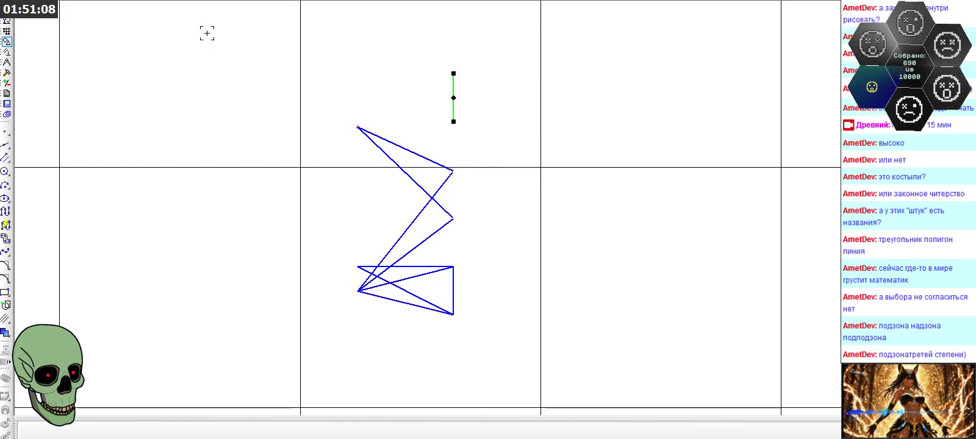
pyautogui.hotkey('ctrl', 'z')
pyautogui.press('Escape')
# - Stretch the right vertical's top end upward, then snap it back down to the diagonal junction
pyautogui.click(451, 181)
pyautogui.scroll(2, 450, 181)
pyautogui.moveTo(455, 162); pyautogui.dragTo(455, 100)
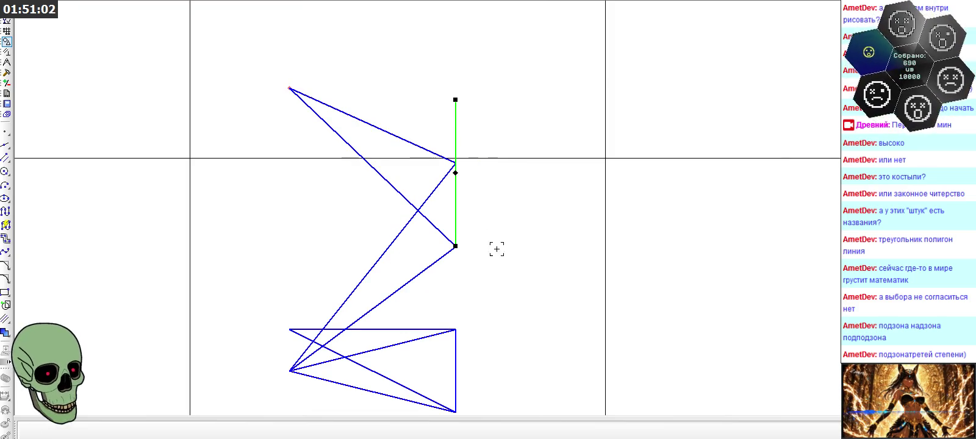
pyautogui.press('Escape')
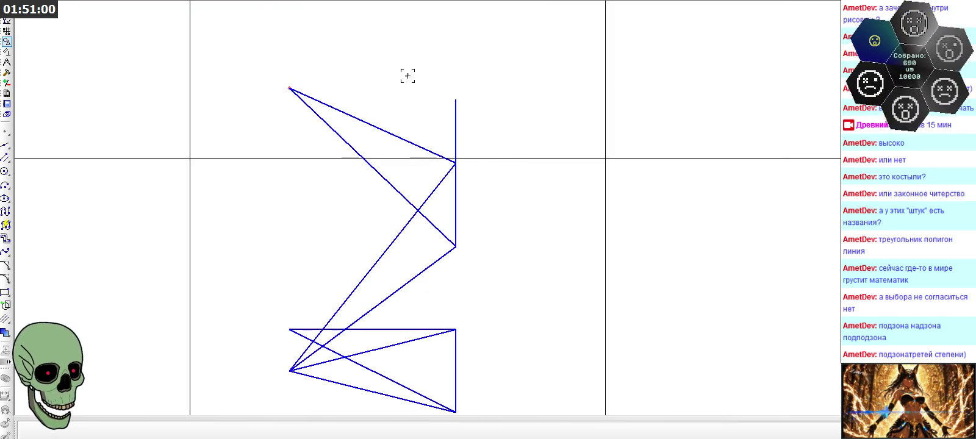
pyautogui.click(455, 201)
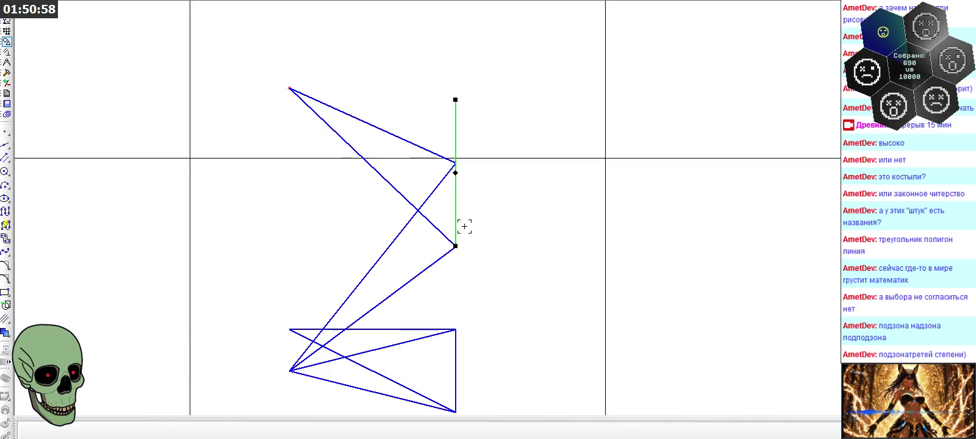
pyautogui.moveTo(455, 99); pyautogui.dragTo(455, 163)
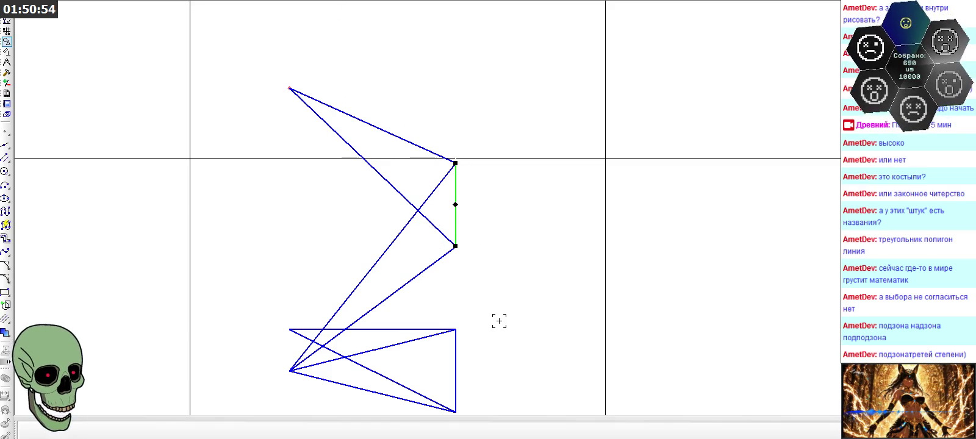
pyautogui.press('Escape')
pyautogui.scroll(-4, 549, 171)
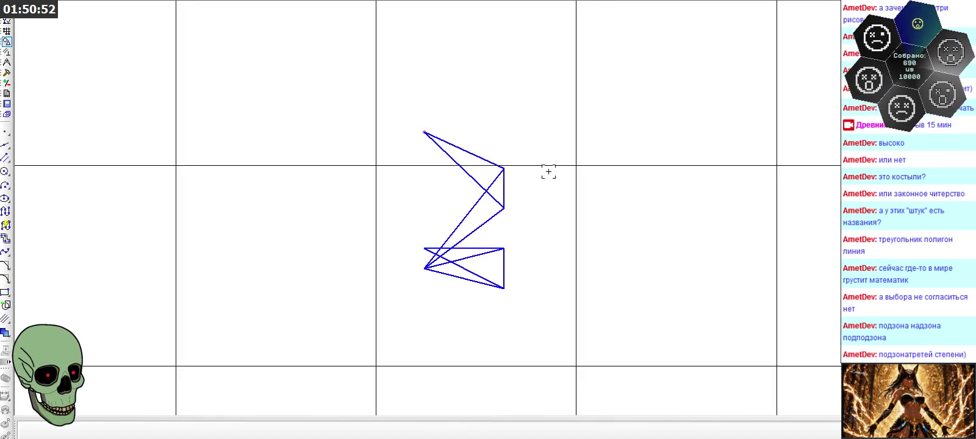
pyautogui.scroll(-2, 550, 170)
pyautogui.scroll(-2, 550, 170)
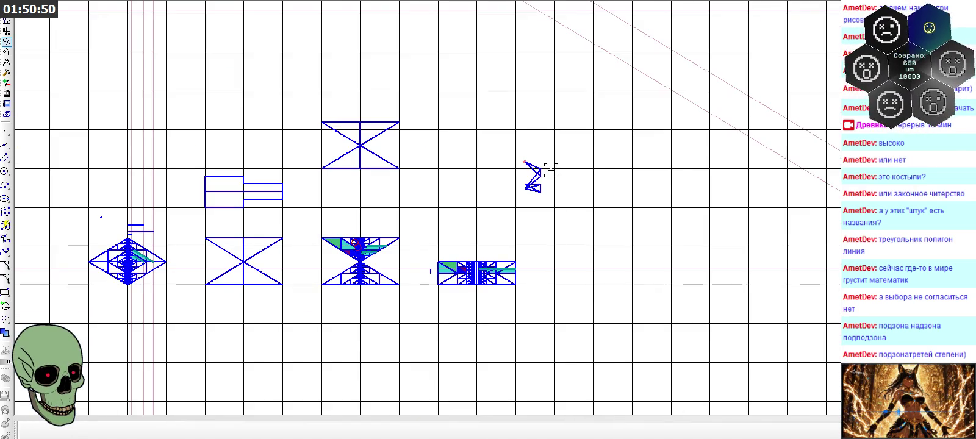
pyautogui.scroll(3, 312, 365)
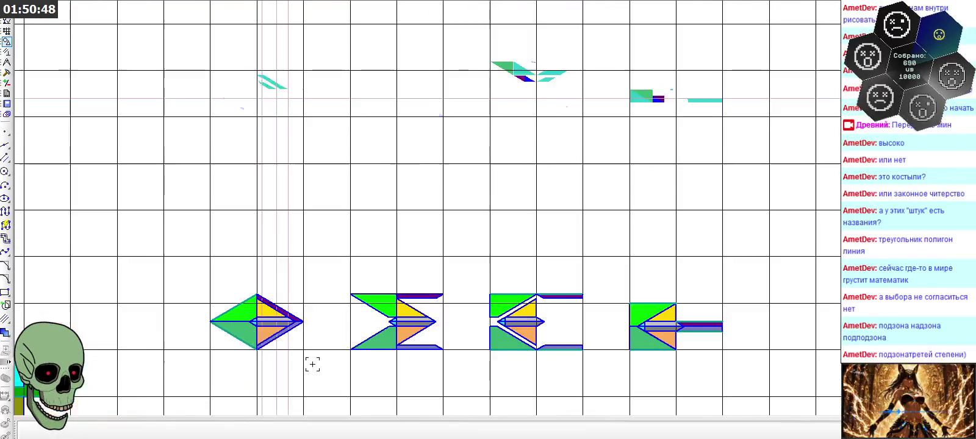
pyautogui.scroll(3, 318, 362)
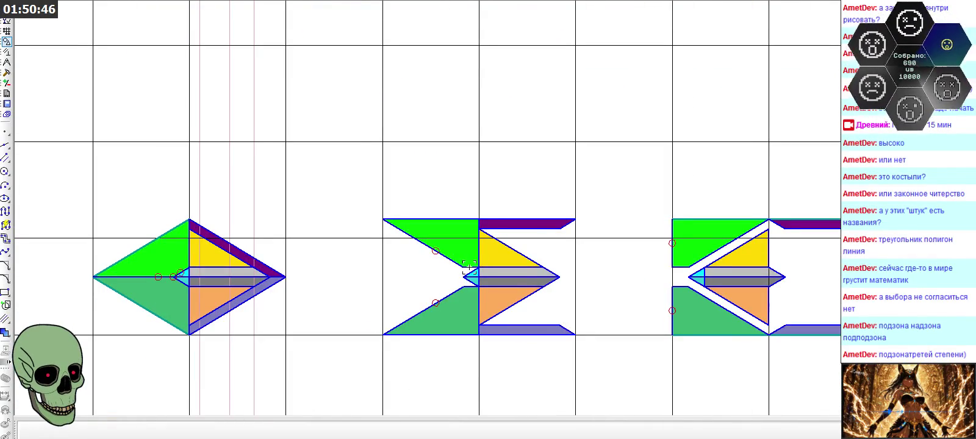
pyautogui.scroll(-2, 329, 161)
pyautogui.scroll(2, 596, 163)
pyautogui.scroll(1, 439, 247)
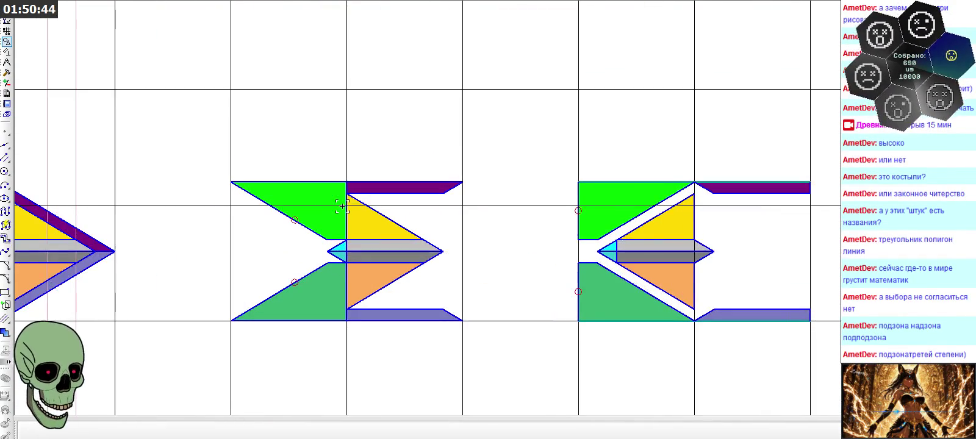
pyautogui.scroll(-2, 353, 251)
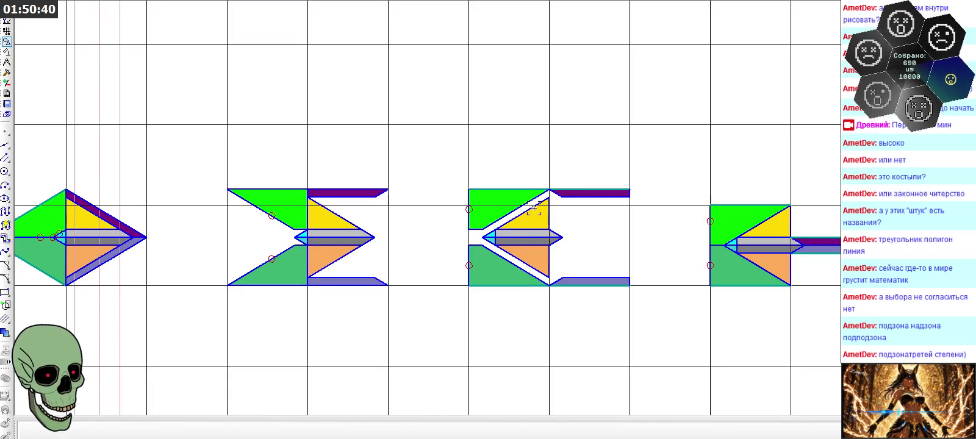
pyautogui.scroll(2, 313, 239)
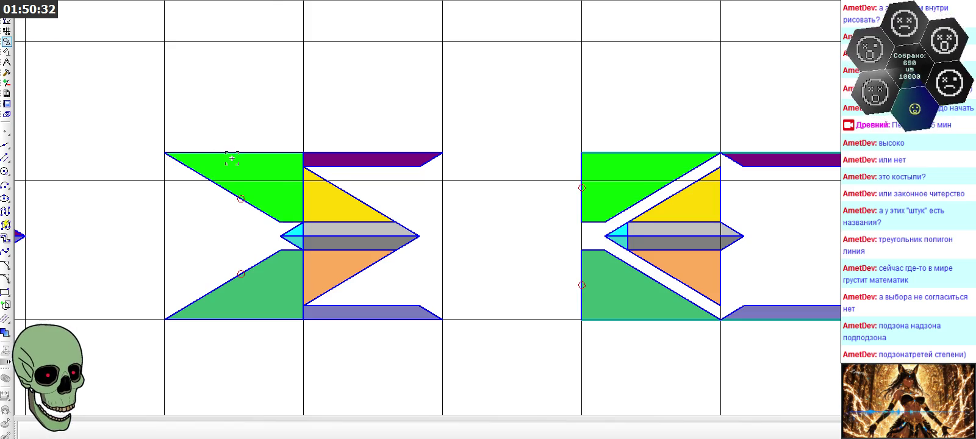
pyautogui.scroll(-2, 378, 250)
pyautogui.scroll(-2, 388, 265)
pyautogui.scroll(-2, 191, 105)
pyautogui.scroll(3, 196, 100)
pyautogui.scroll(1, 196, 100)
pyautogui.scroll(-2, 201, 104)
pyautogui.scroll(-1, 244, 116)
pyautogui.scroll(4, 524, 139)
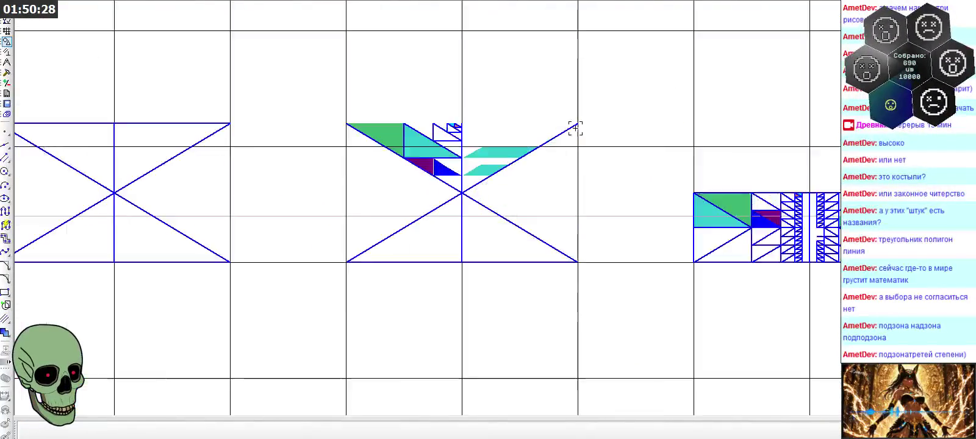
pyautogui.scroll(2, 536, 125)
pyautogui.scroll(-2, 214, 152)
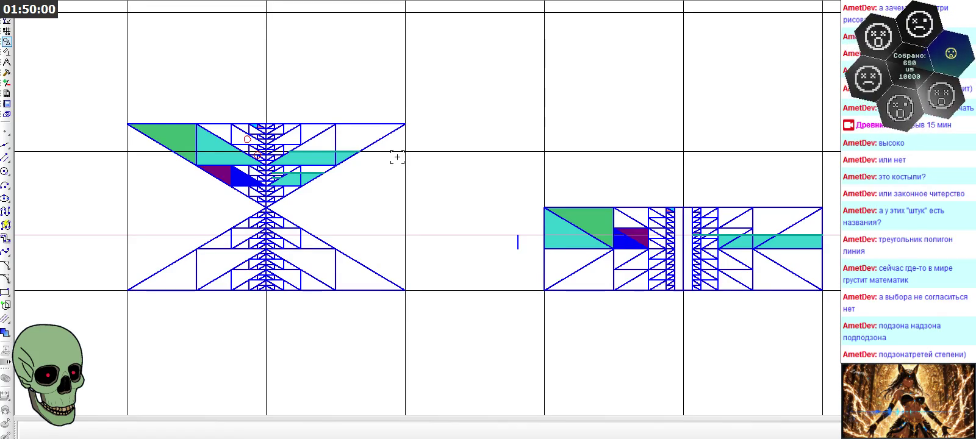
pyautogui.scroll(-3, 394, 106)
pyautogui.scroll(3, 646, 165)
pyautogui.scroll(2, 589, 190)
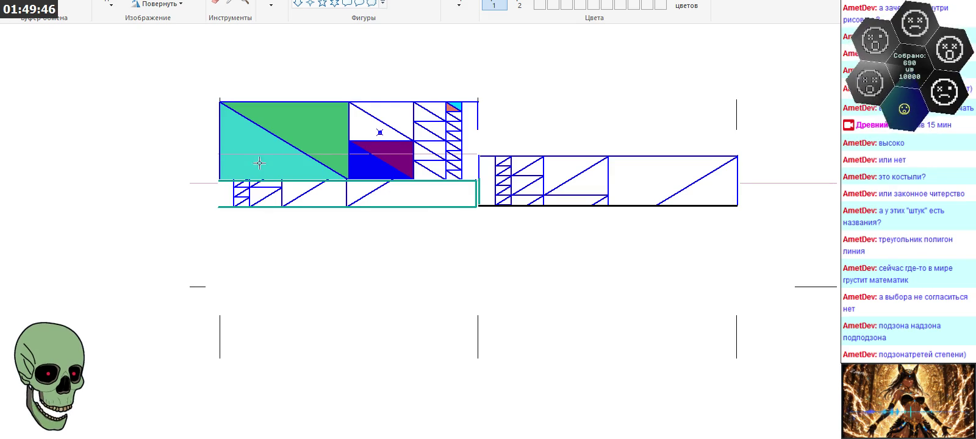
# - Leave Paint and switch back to the KOMPAS-3D window
pyautogui.click(272, 5)
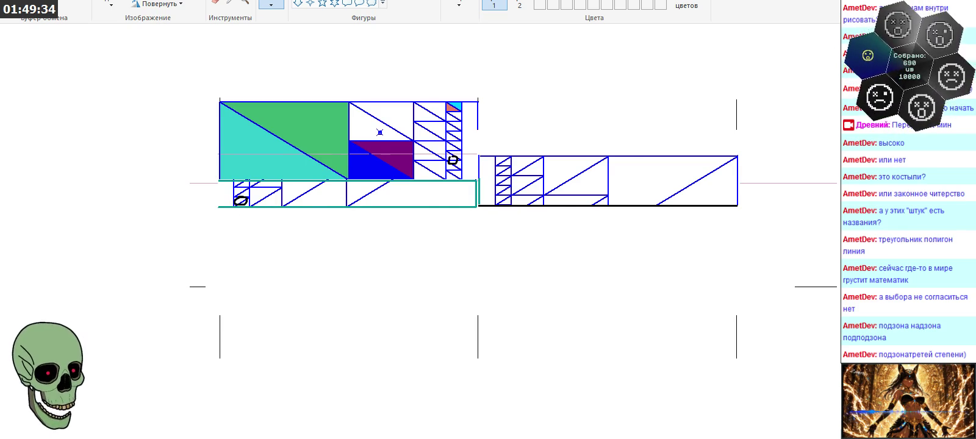
pyautogui.hotkey('alt', 'Tab')
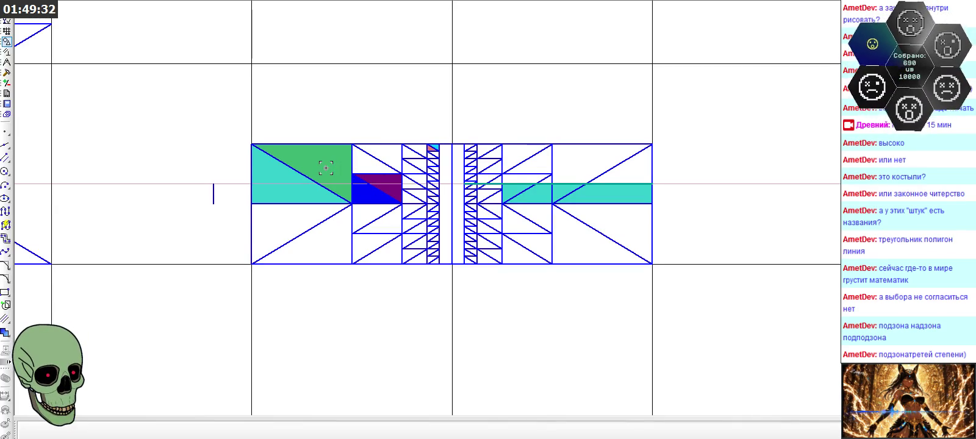
# - Select and then deselect the green triangle in the side view
pyautogui.click(324, 166)
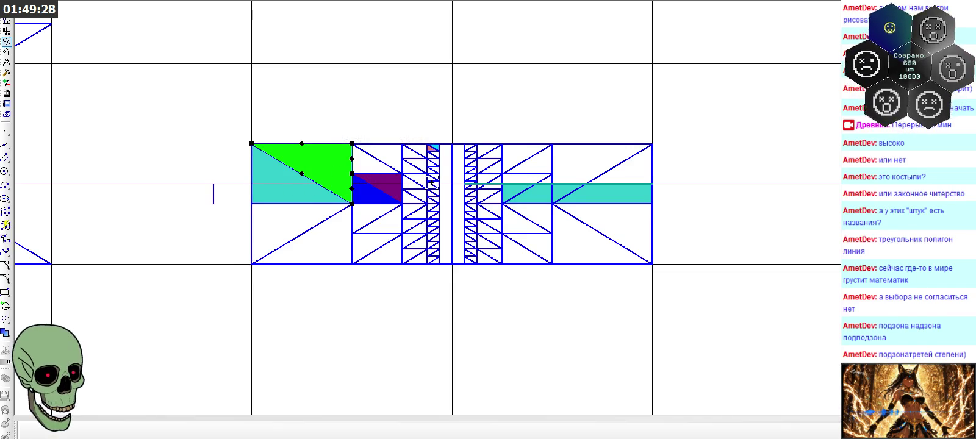
pyautogui.click(382, 109)
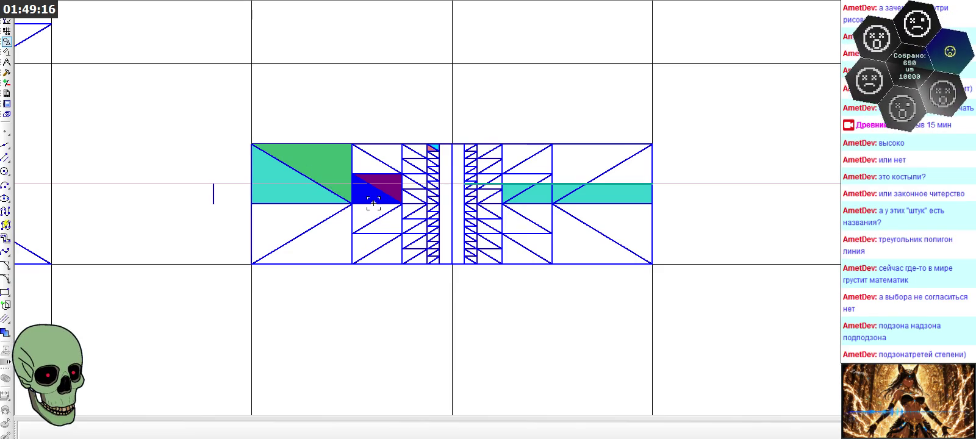
pyautogui.scroll(-1, 599, 202)
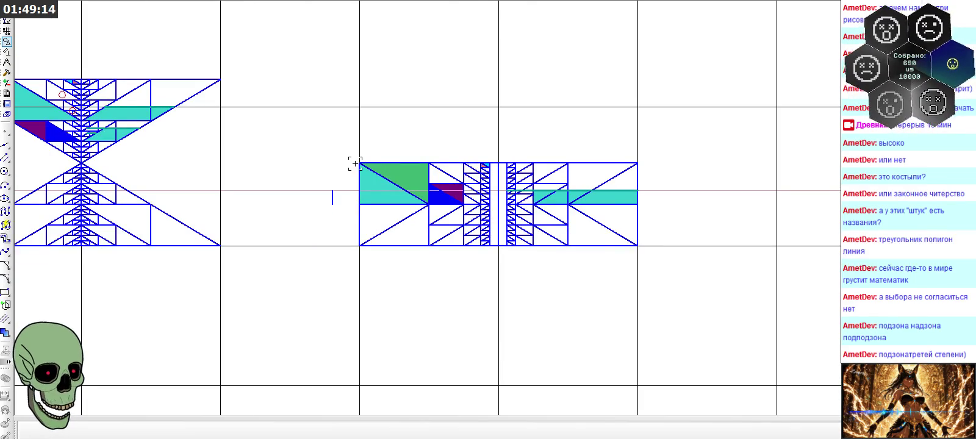
pyautogui.scroll(1, 354, 161)
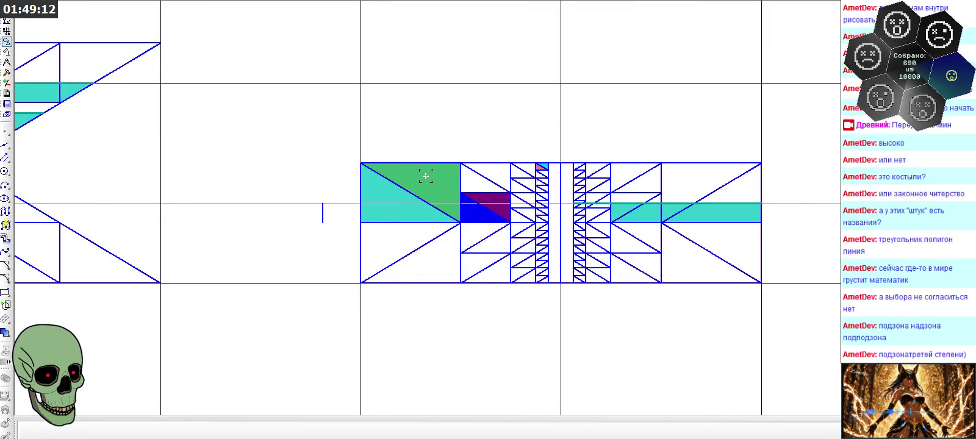
pyautogui.scroll(-1, 426, 176)
pyautogui.scroll(1, 604, 196)
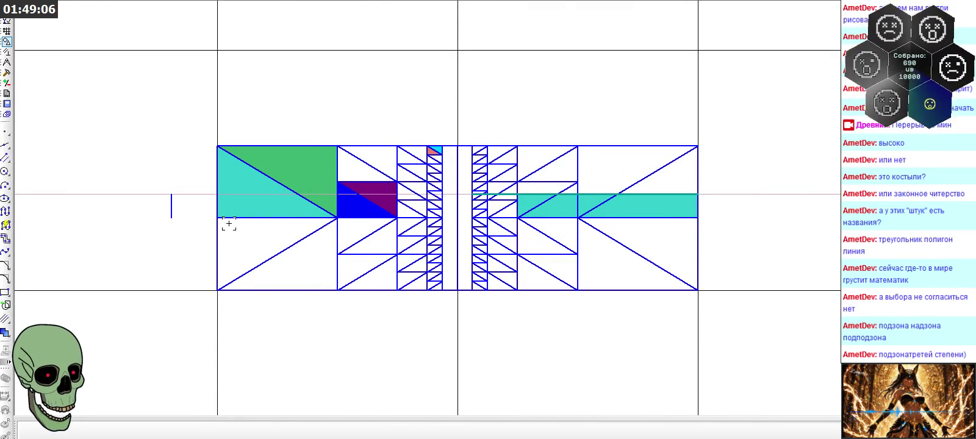
pyautogui.scroll(1, 462, 198)
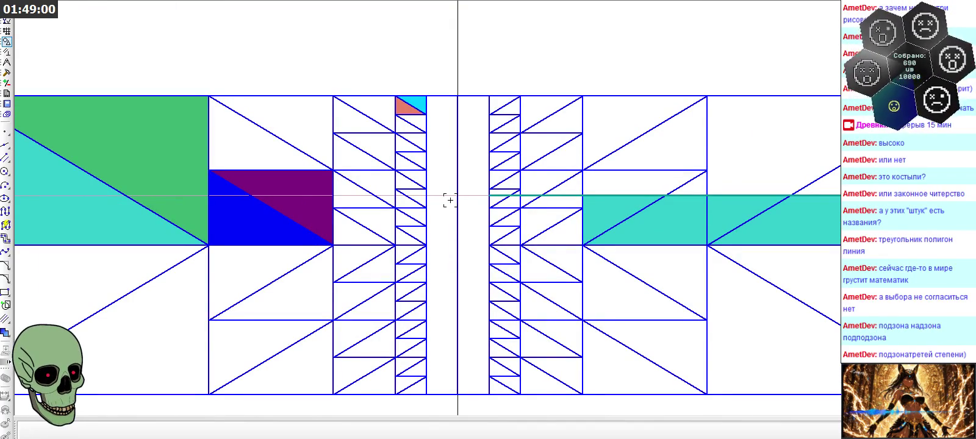
pyautogui.scroll(-1, 507, 196)
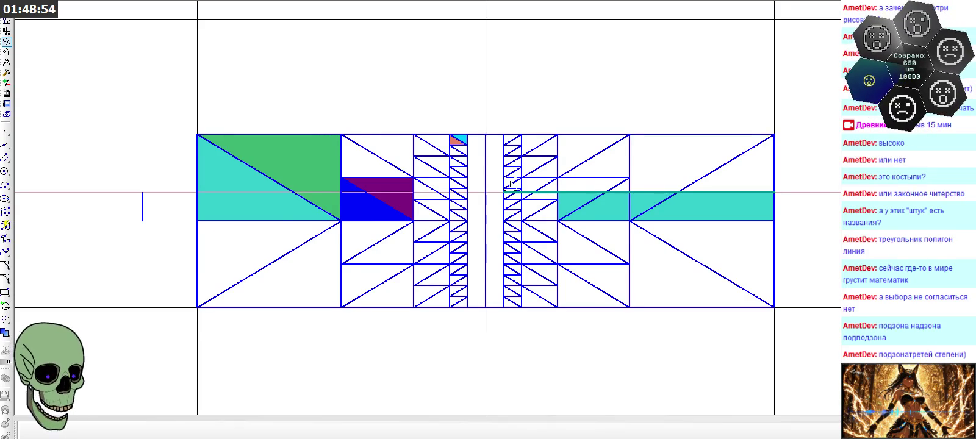
pyautogui.scroll(2, 496, 184)
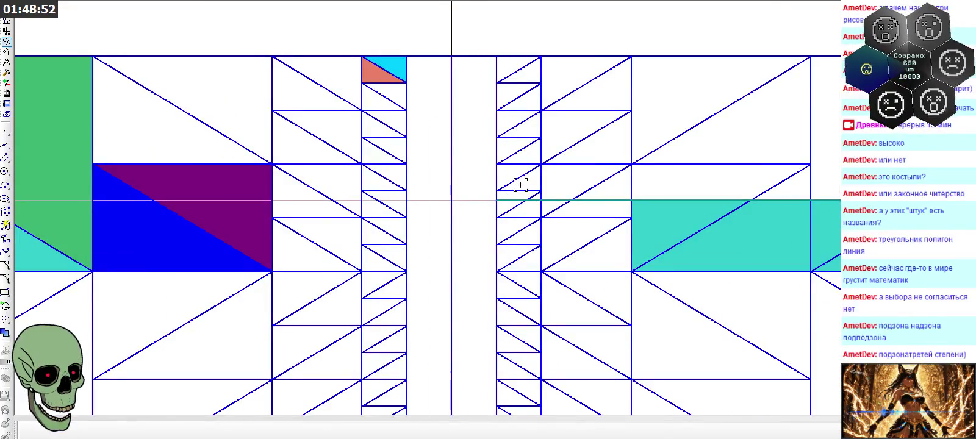
pyautogui.scroll(-1, 523, 193)
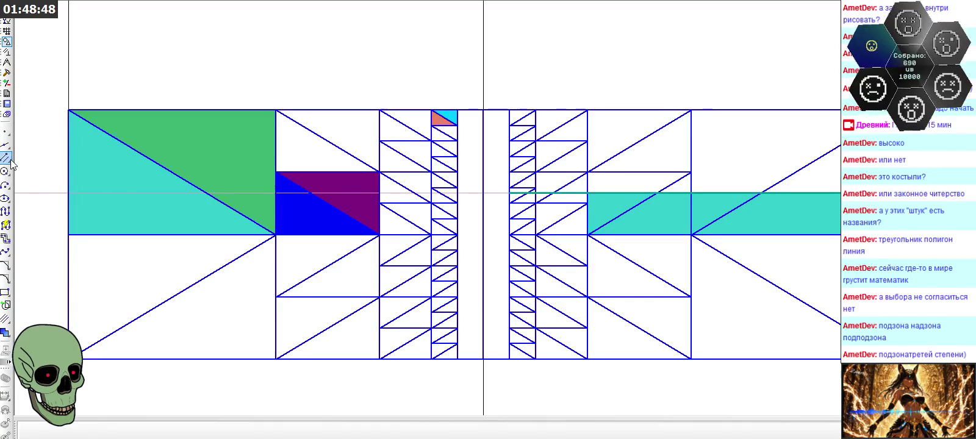
# - Draw a trial slanted line with the Line tool, undo it, and zoom to the next views
pyautogui.moveTo(11, 162); pyautogui.dragTo(23, 164)
pyautogui.scroll(1, 412, 186)
pyautogui.click(556, 186)
pyautogui.scroll(-1, 185, 235)
pyautogui.scroll(-1, 241, 231)
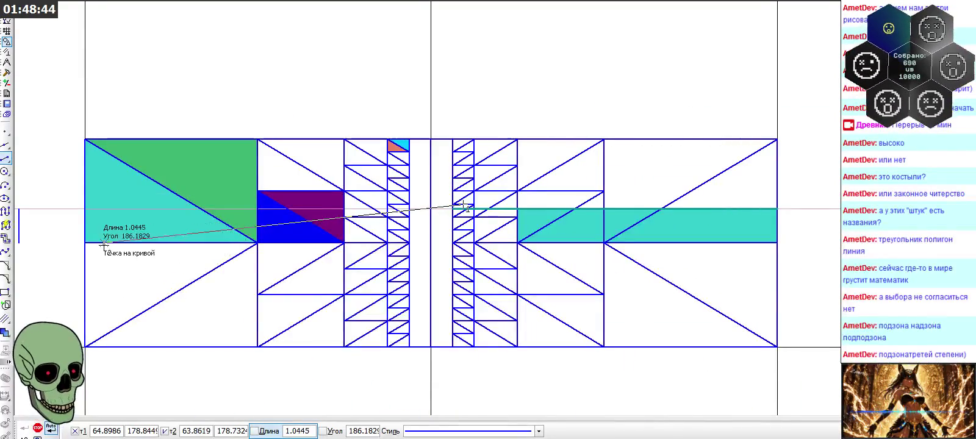
pyautogui.click(85, 251)
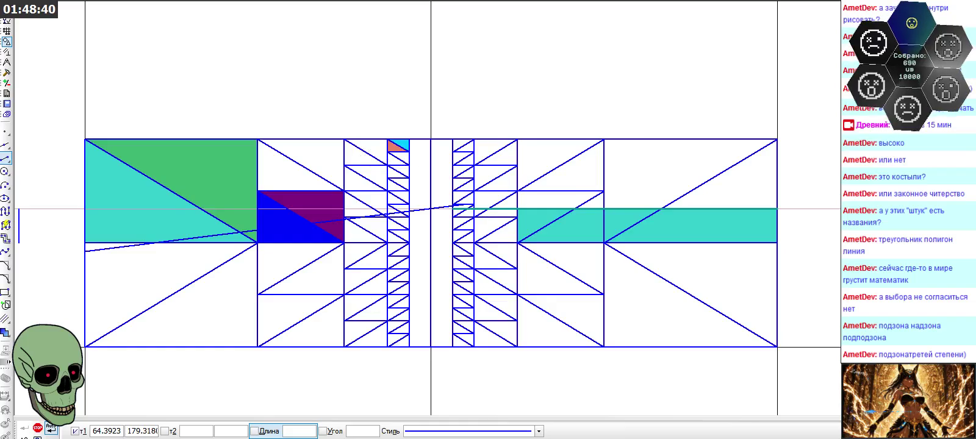
pyautogui.hotkey('ctrl', 'z')
pyautogui.scroll(-1, 483, 91)
pyautogui.scroll(-2, 485, 98)
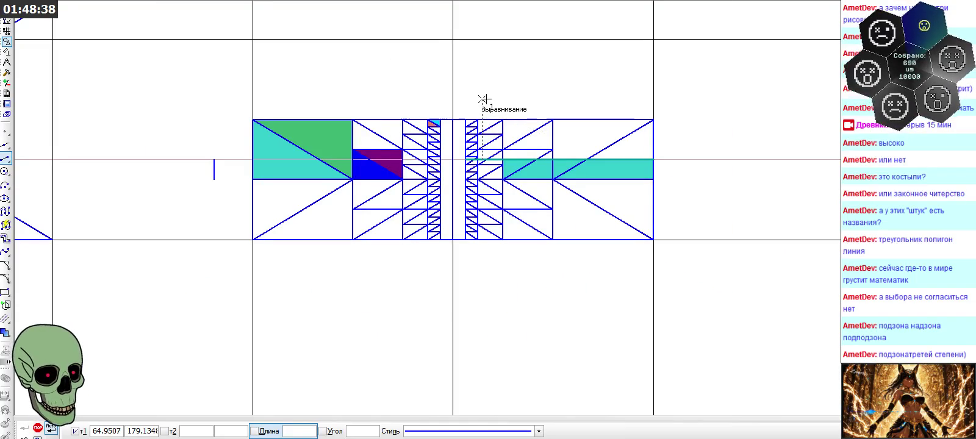
pyautogui.scroll(-2, 485, 97)
pyautogui.scroll(-3, 490, 98)
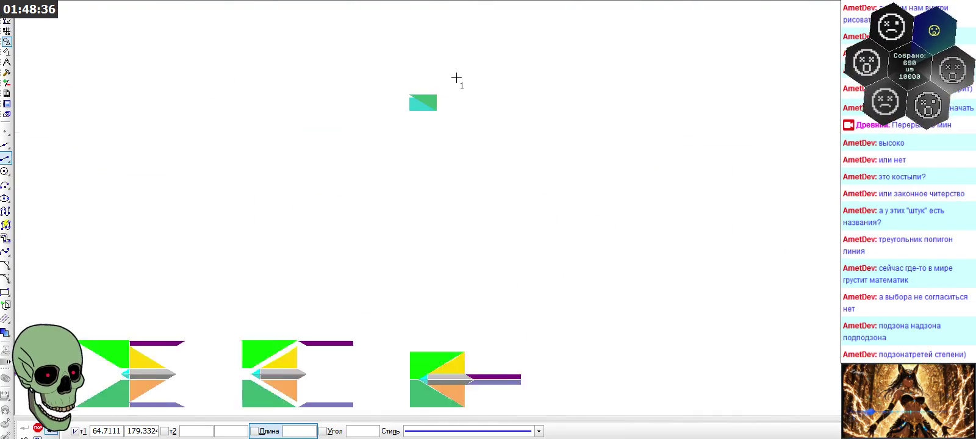
pyautogui.scroll(4, 720, 256)
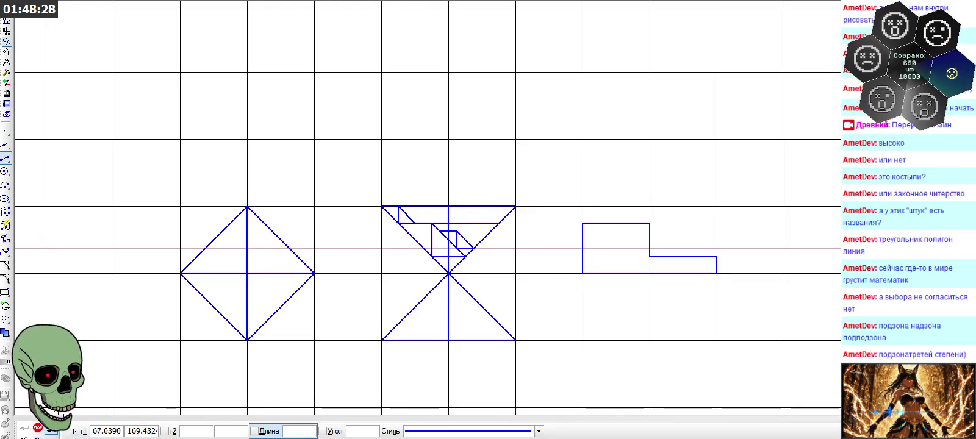
# - End the Line command, zoom in, and start the turquoise Fill tool but exit without filling
pyautogui.click(43, 431)
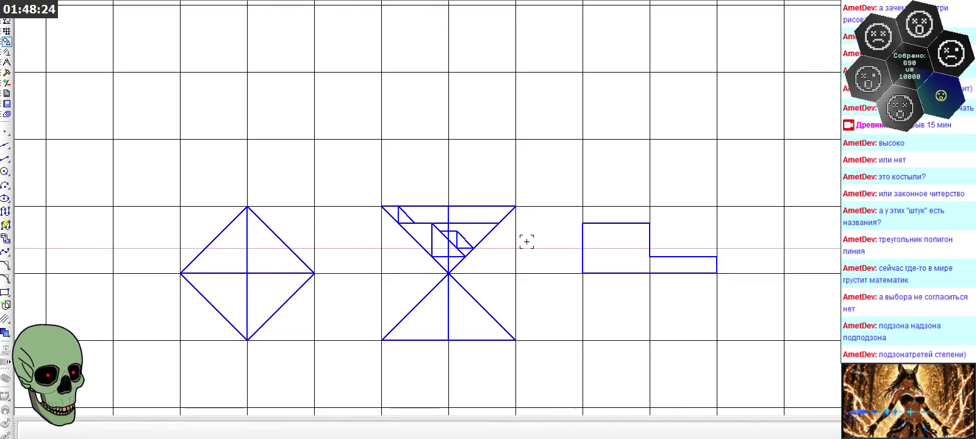
pyautogui.scroll(3, 524, 276)
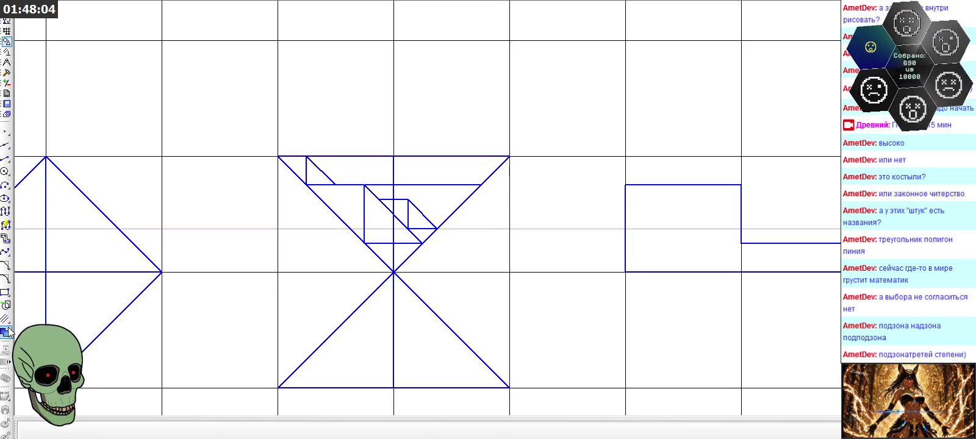
pyautogui.click(6, 331)
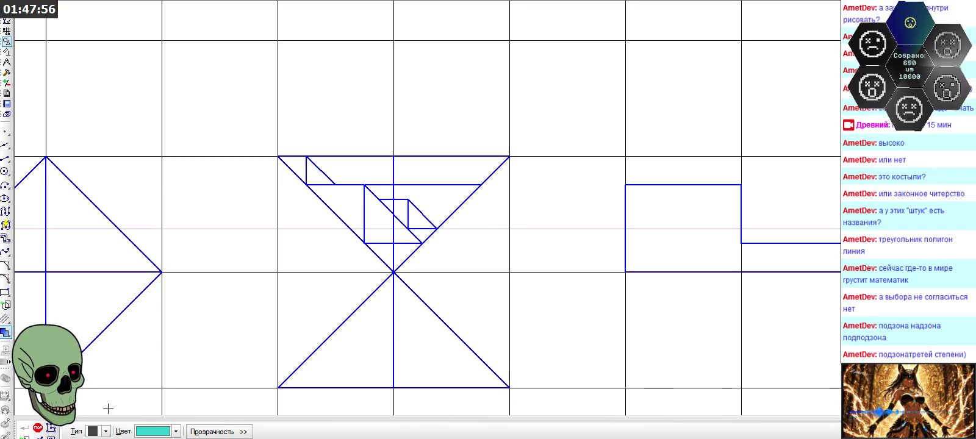
pyautogui.click(37, 427)
# - Copy the hourglass corner's small diagonal into the rectangle's top-left corner
pyautogui.click(317, 167)
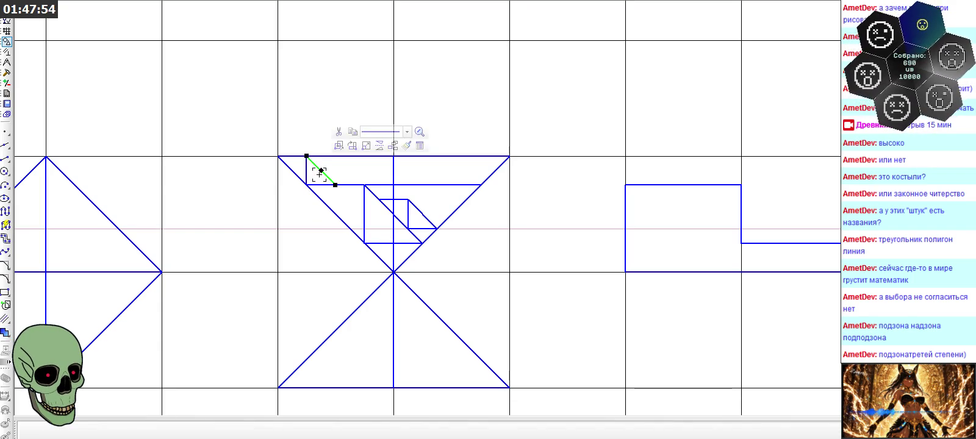
pyautogui.hotkey('ctrl', 'c')
pyautogui.hotkey('ctrl', 'v')
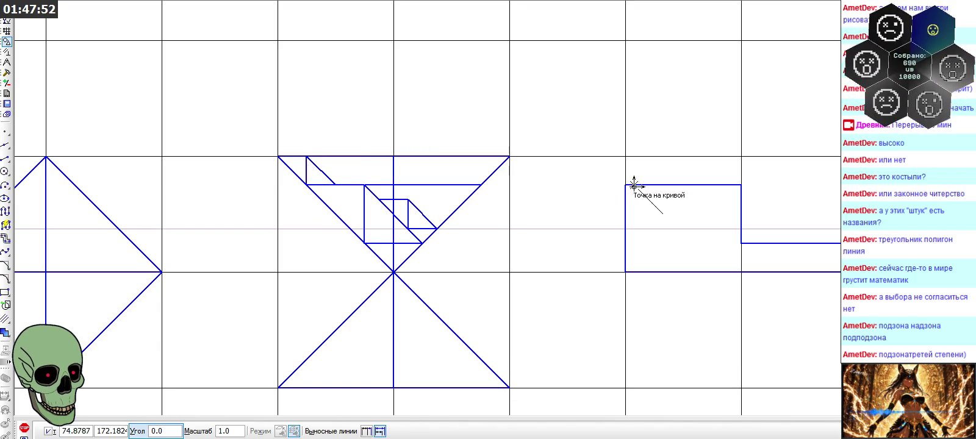
pyautogui.click(625, 184)
# - Copy the corner's short vertical line to close the rectangle's corner triangle
pyautogui.click(27, 428)
pyautogui.click(306, 171)
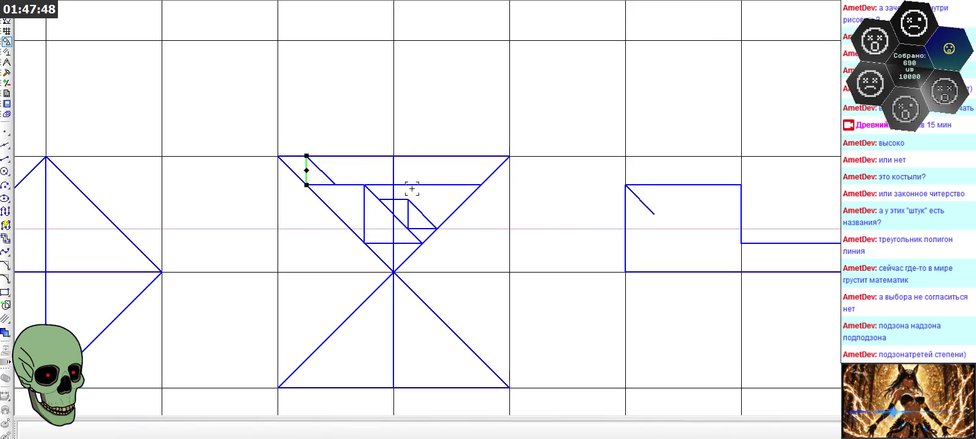
pyautogui.hotkey('ctrl', 'c')
pyautogui.hotkey('ctrl', 'v')
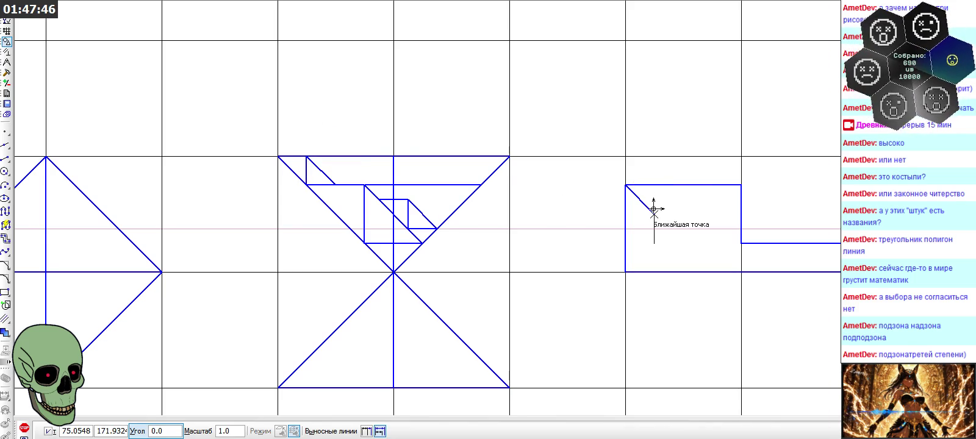
pyautogui.press('Escape')
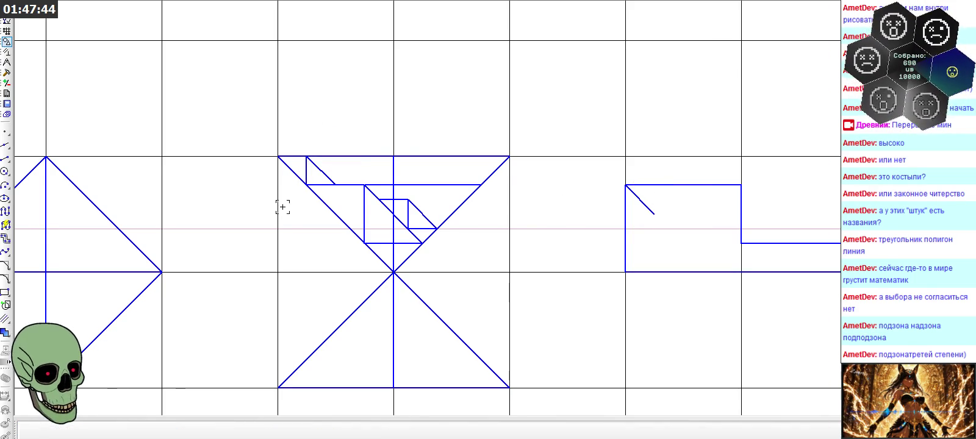
pyautogui.hotkey('ctrl', 'c')
pyautogui.click(306, 183)
pyautogui.hotkey('ctrl', 'v')
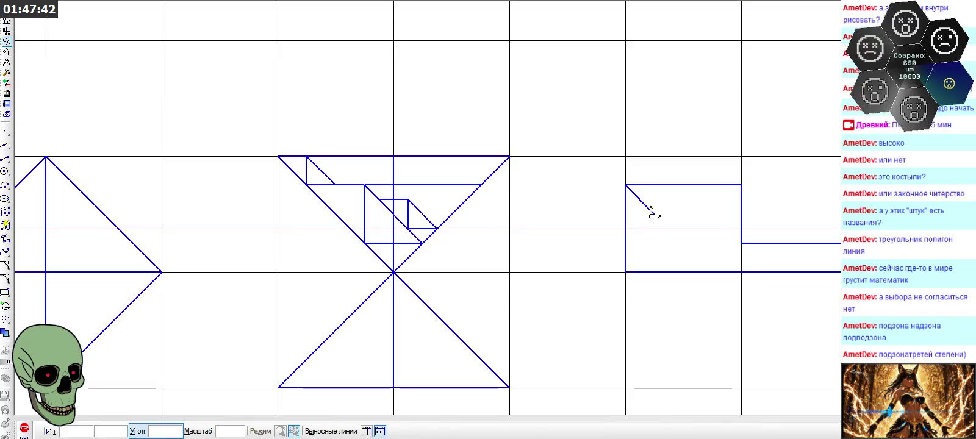
pyautogui.click(658, 217)
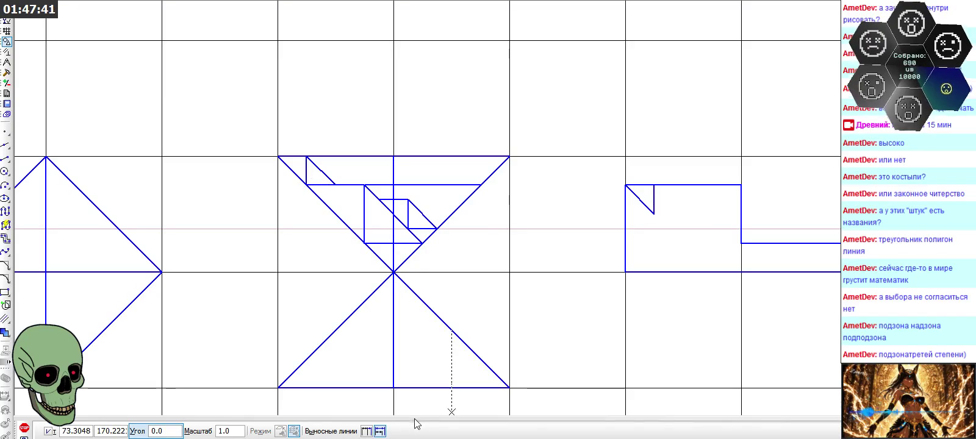
pyautogui.click(24, 430)
# - Attempt rotating the new vertical line and cancel, then start Fill declining the boundary prompt
pyautogui.scroll(2, 418, 211)
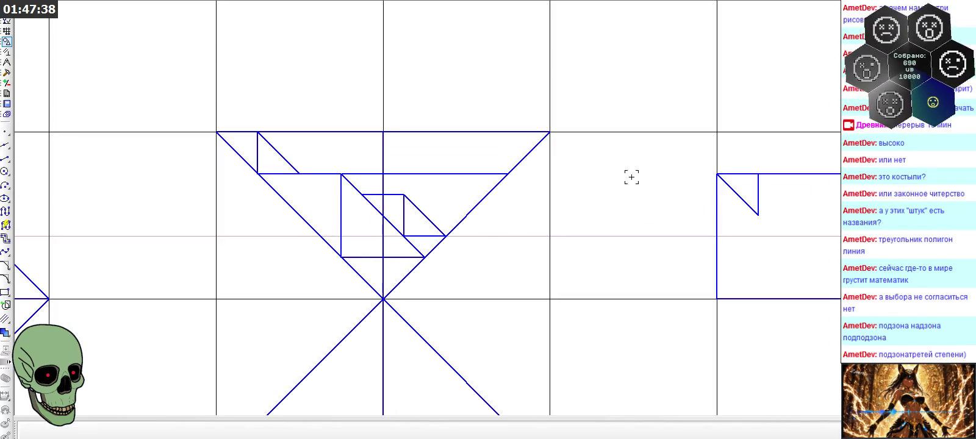
pyautogui.click(792, 158)
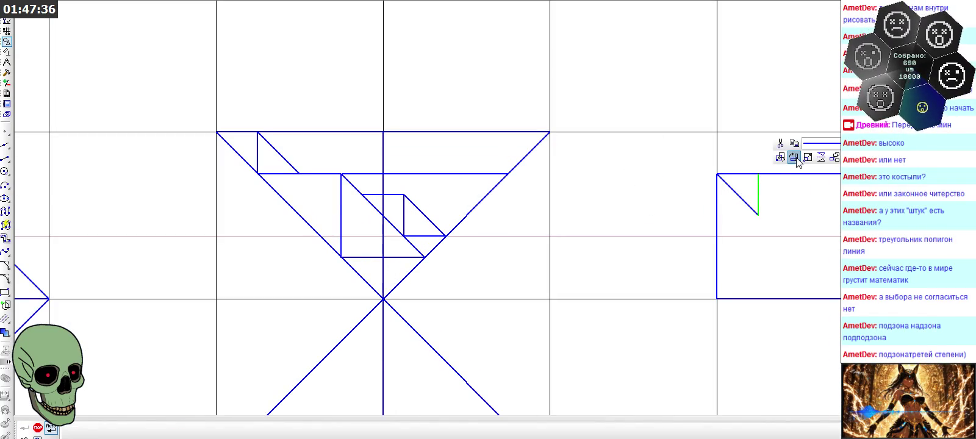
pyautogui.click(758, 214)
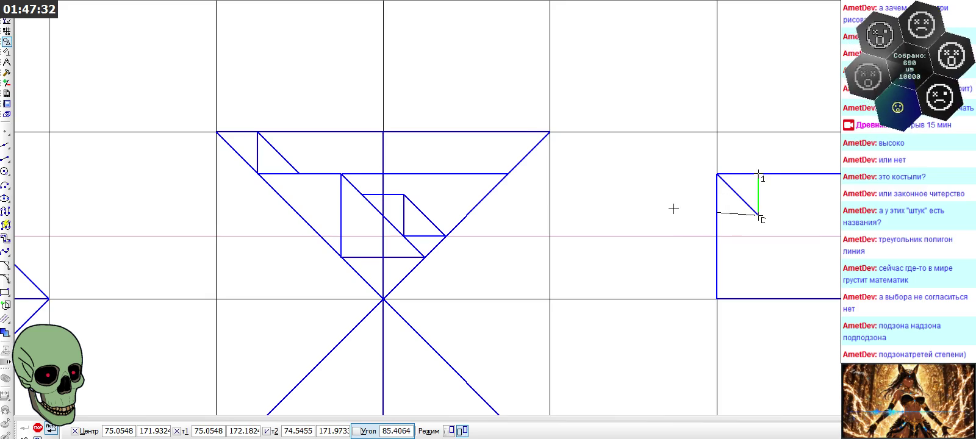
pyautogui.press('Escape')
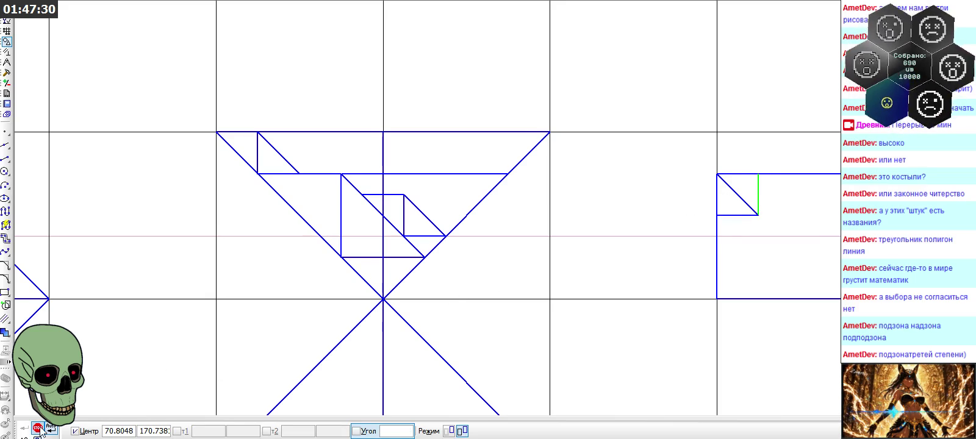
pyautogui.press('Escape')
pyautogui.scroll(-1, 267, 139)
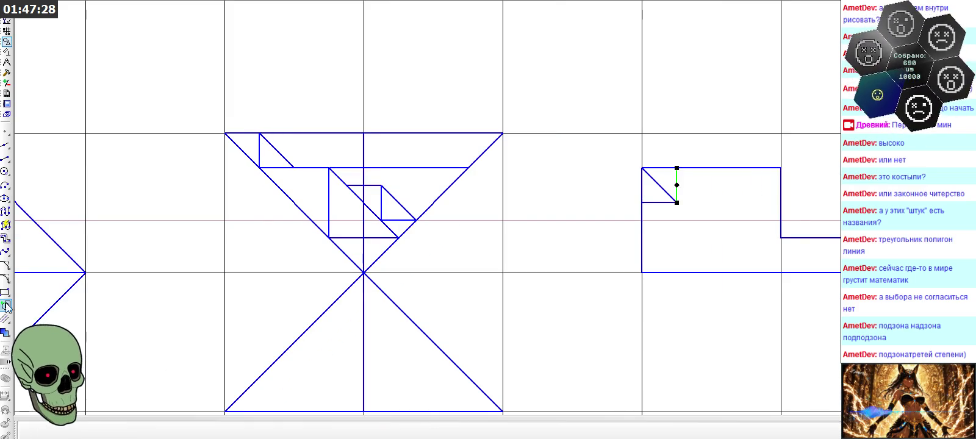
pyautogui.click(4, 333)
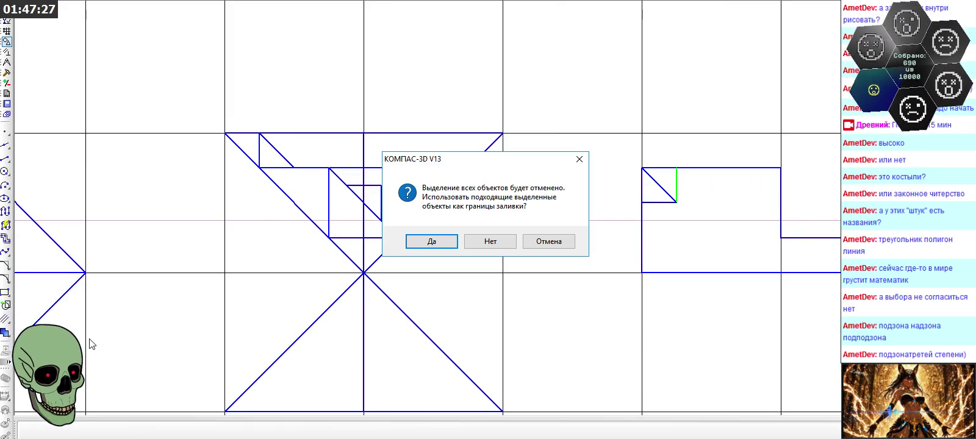
pyautogui.click(490, 241)
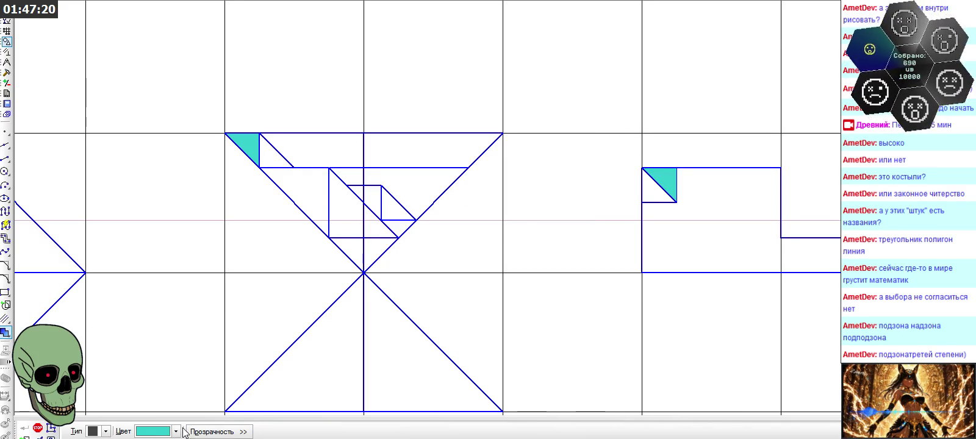
# - Fill the triangle beside the turquoise one and the side view's small lower-left triangle dark teal
pyautogui.click(176, 431)
pyautogui.click(183, 369)
pyautogui.click(266, 156)
pyautogui.click(644, 194)
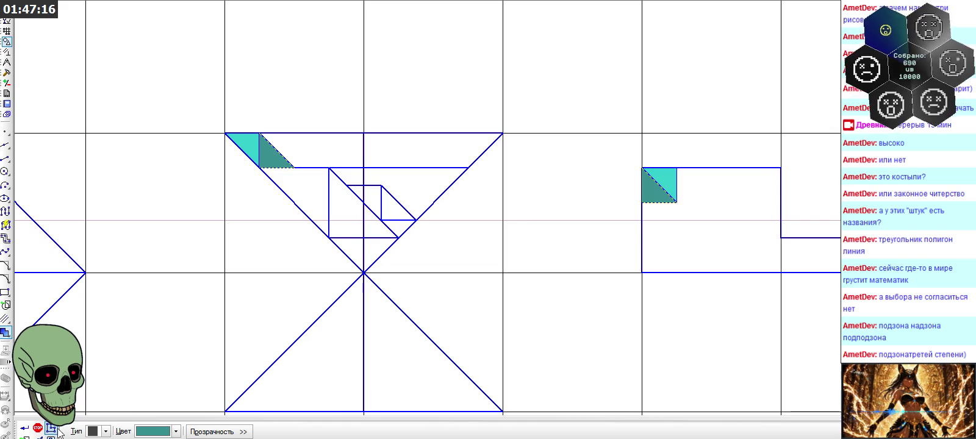
pyautogui.click(38, 428)
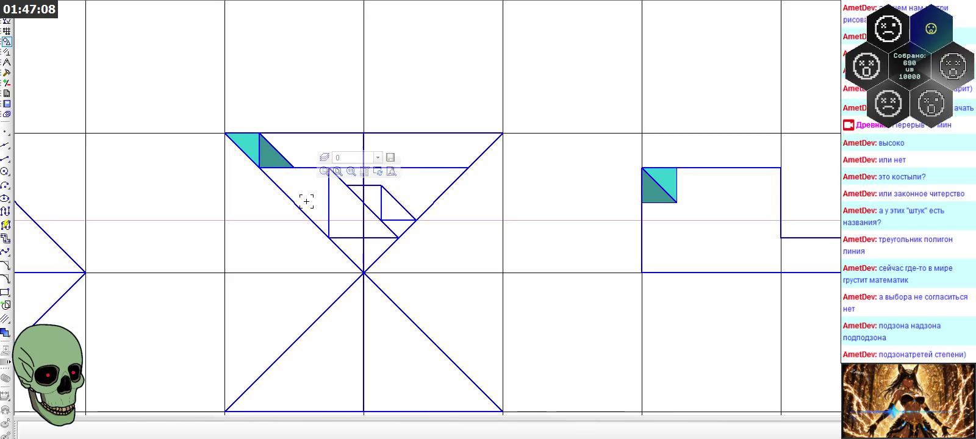
# - Copy the front view's long diagonal into the side view
pyautogui.click(352, 193)
pyautogui.hotkey('ctrl', 'c')
pyautogui.click(330, 168)
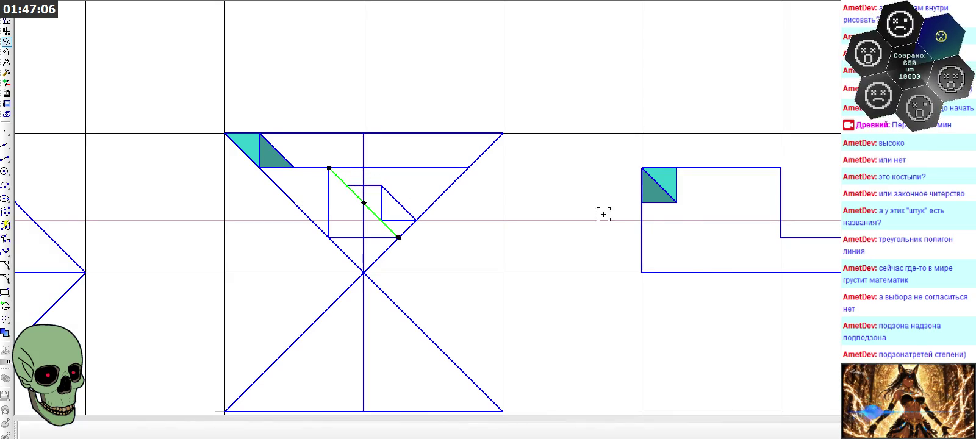
pyautogui.hotkey('ctrl', 'v')
pyautogui.click(642, 202)
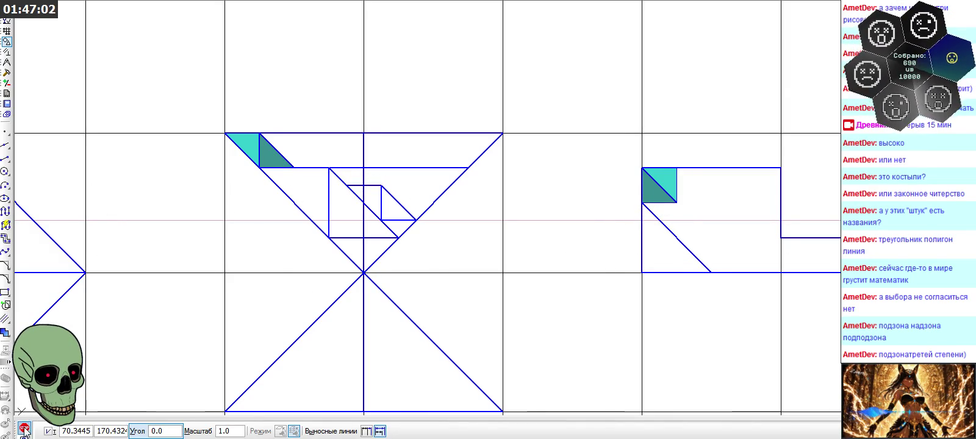
pyautogui.press('Escape')
# - Copy the front view's vertical segment to the end of the side view's diagonal
pyautogui.click(330, 229)
pyautogui.hotkey('ctrl', 'c')
pyautogui.click(329, 238)
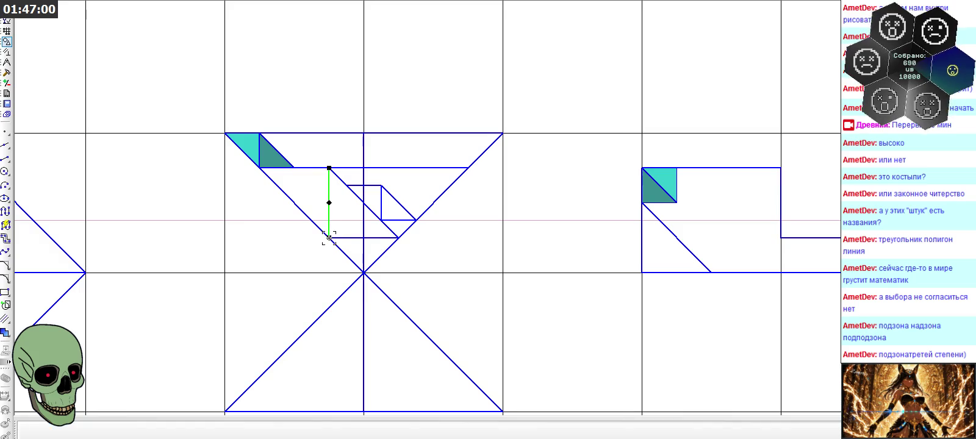
pyautogui.hotkey('ctrl', 'v')
pyautogui.click(711, 272)
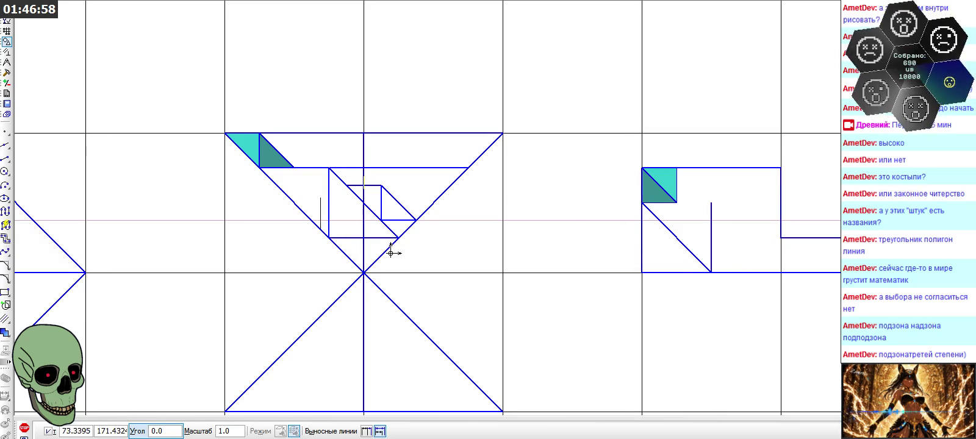
# - Draw a horizontal segment in the side view ending at the new vertical
pyautogui.click(5, 158)
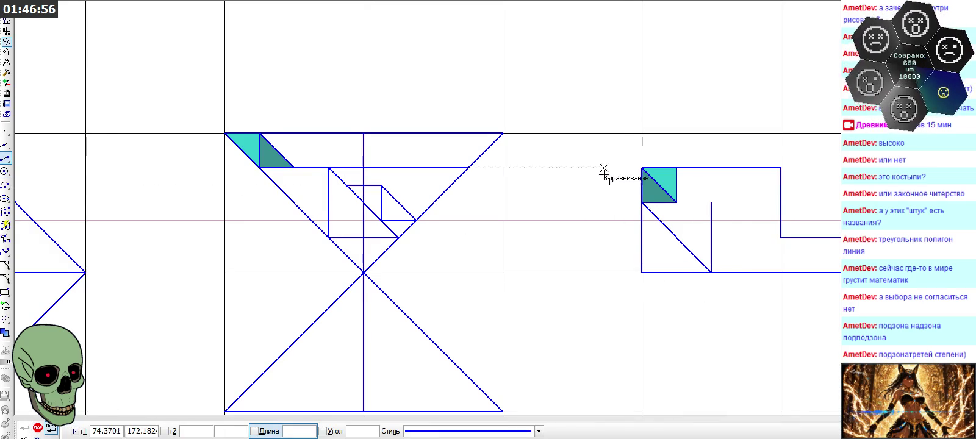
pyautogui.click(710, 202)
pyautogui.click(677, 202)
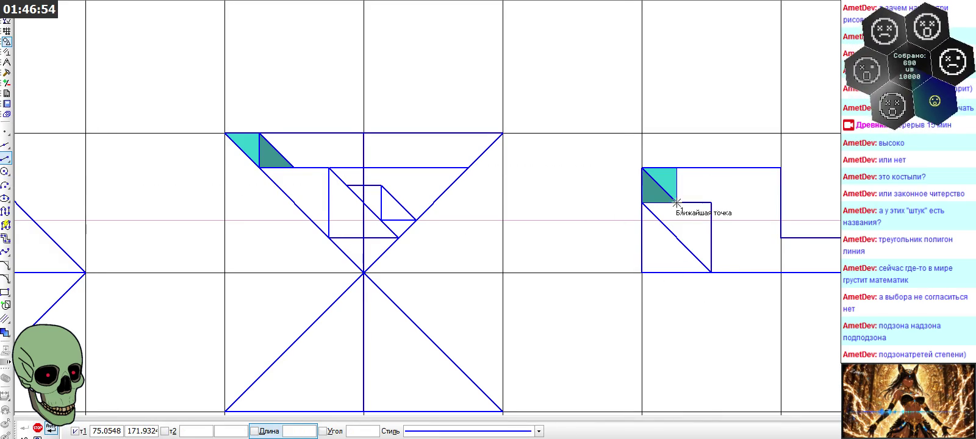
pyautogui.click(51, 430)
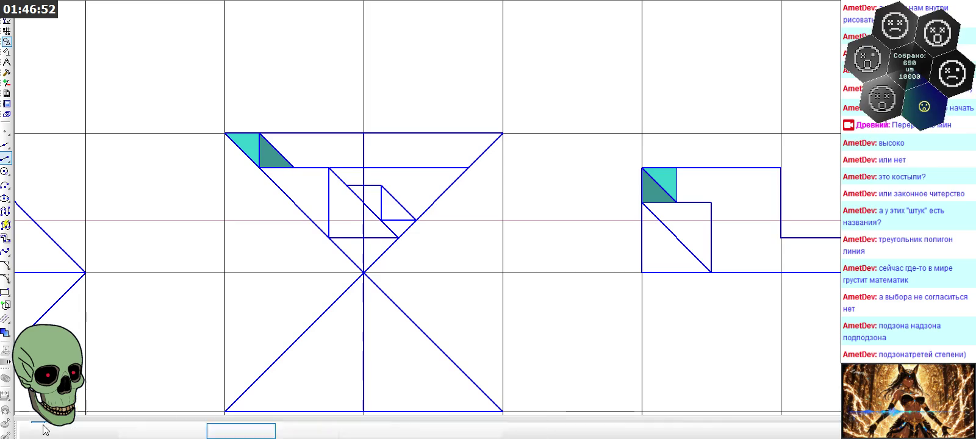
# - Fill the larger front view triangle and its matching side view triangle emerald green
pyautogui.click(5, 333)
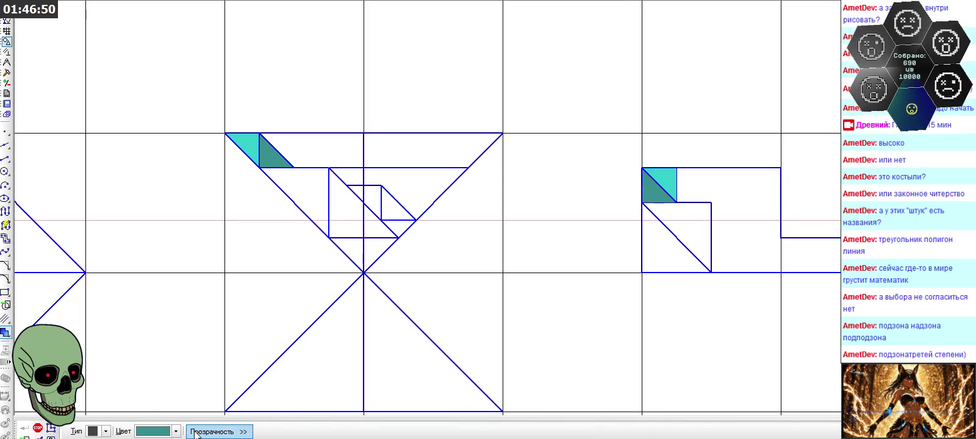
pyautogui.click(176, 431)
pyautogui.click(172, 379)
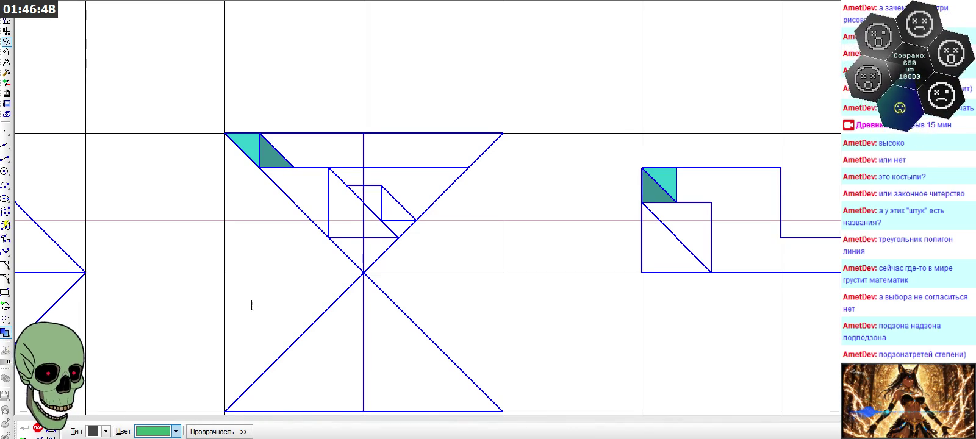
pyautogui.click(305, 196)
pyautogui.click(692, 212)
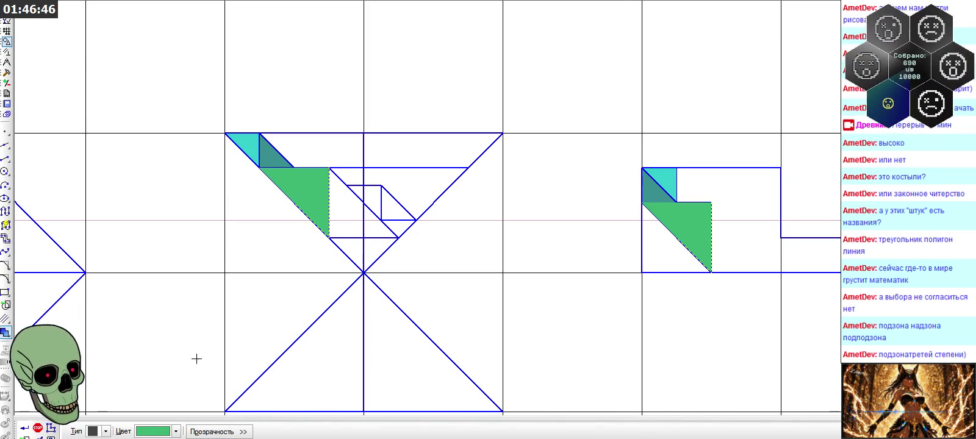
# - Fill the next front view triangle and the side view's lower-left triangle bright green
pyautogui.click(149, 432)
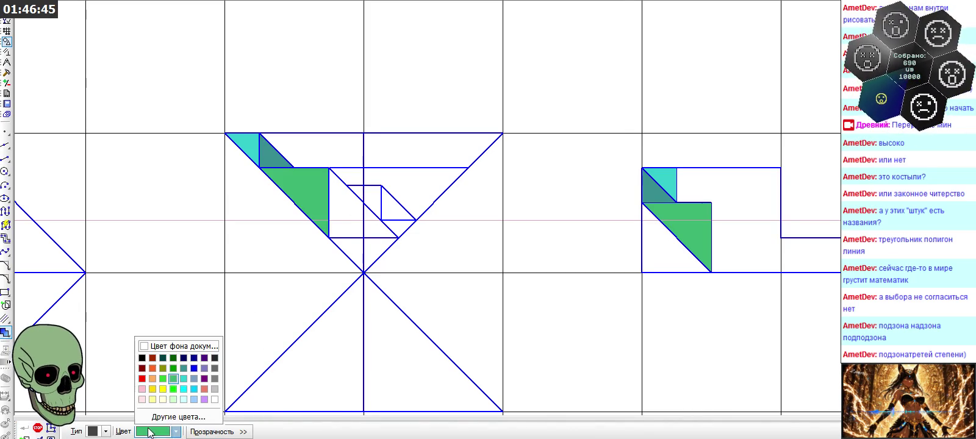
pyautogui.click(163, 378)
pyautogui.click(346, 227)
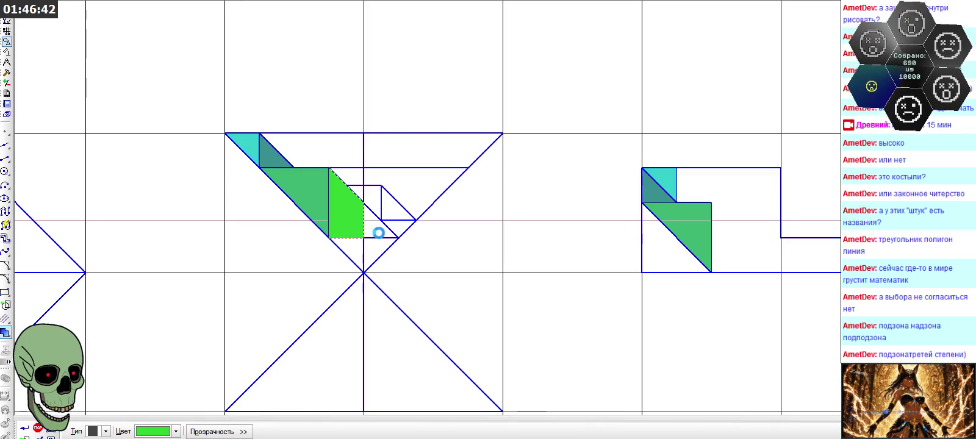
pyautogui.click(663, 248)
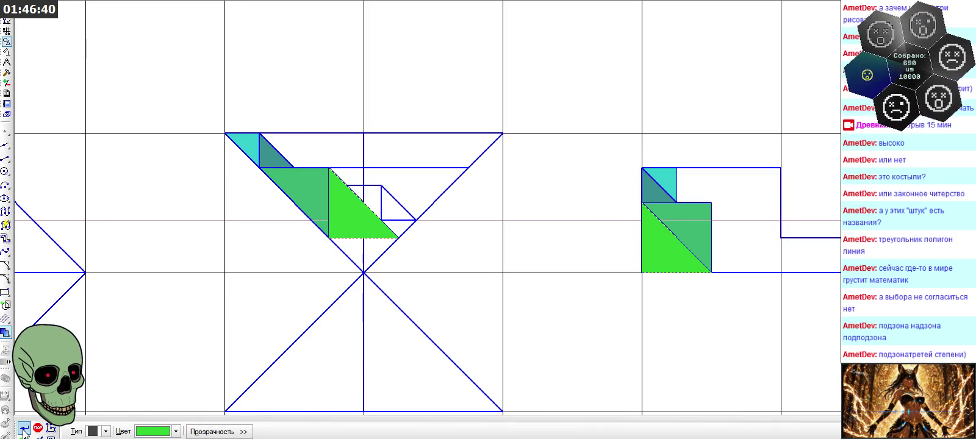
pyautogui.press('Escape')
pyautogui.scroll(-1, 248, 189)
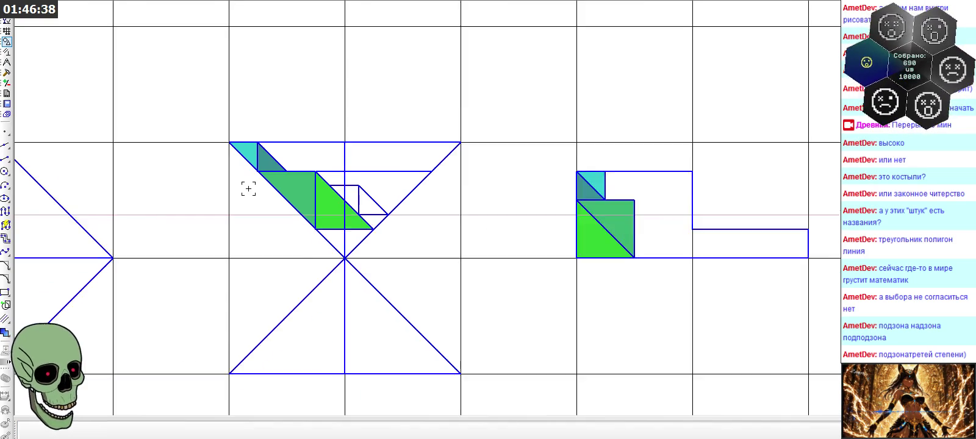
pyautogui.scroll(-1, 248, 188)
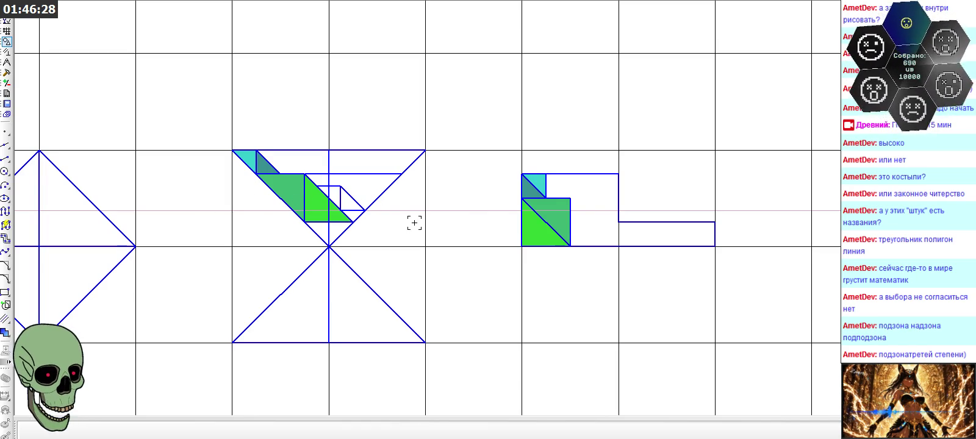
pyautogui.scroll(3, 241, 153)
pyautogui.scroll(3, 250, 143)
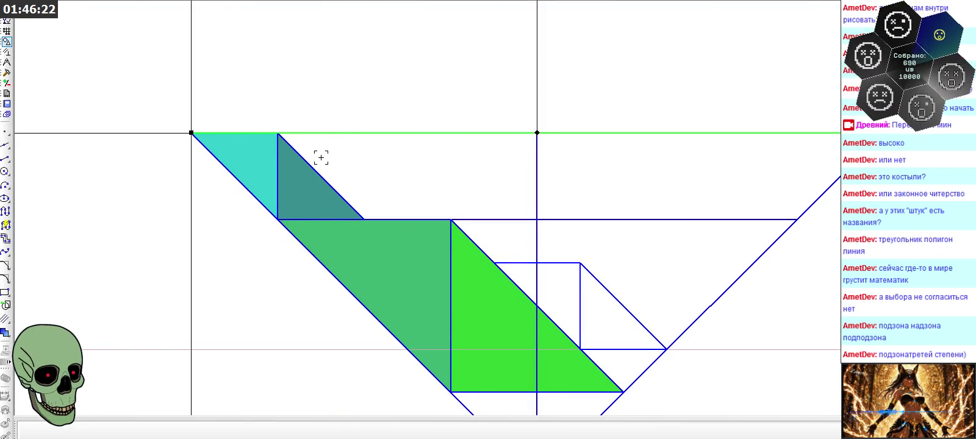
pyautogui.scroll(-3, 308, 154)
pyautogui.scroll(-2, 303, 159)
pyautogui.scroll(3, 257, 151)
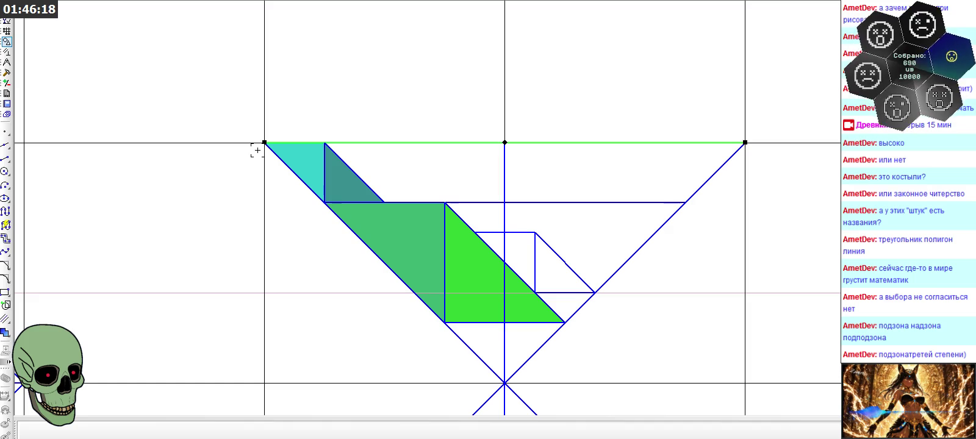
pyautogui.click(5, 131)
pyautogui.scroll(-2, 693, 230)
# - Place a point on the front view's top edge and switch the point style to crosses
pyautogui.scroll(2, 632, 167)
pyautogui.scroll(3, 296, 152)
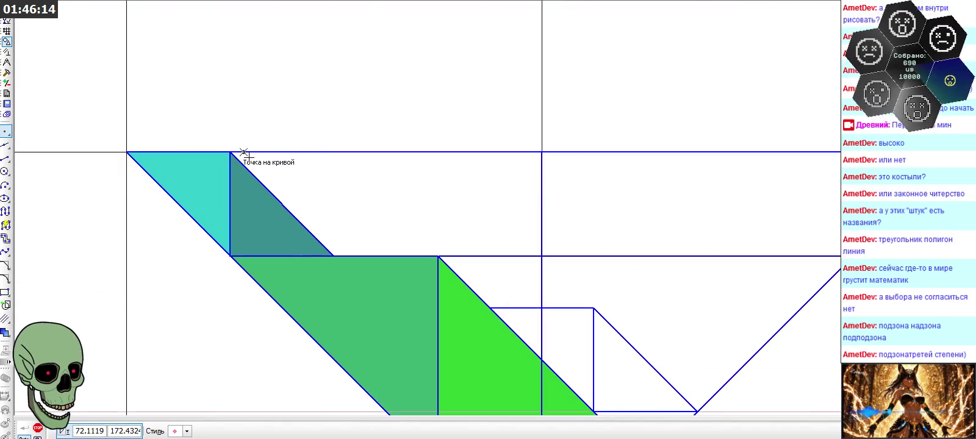
pyautogui.click(195, 151)
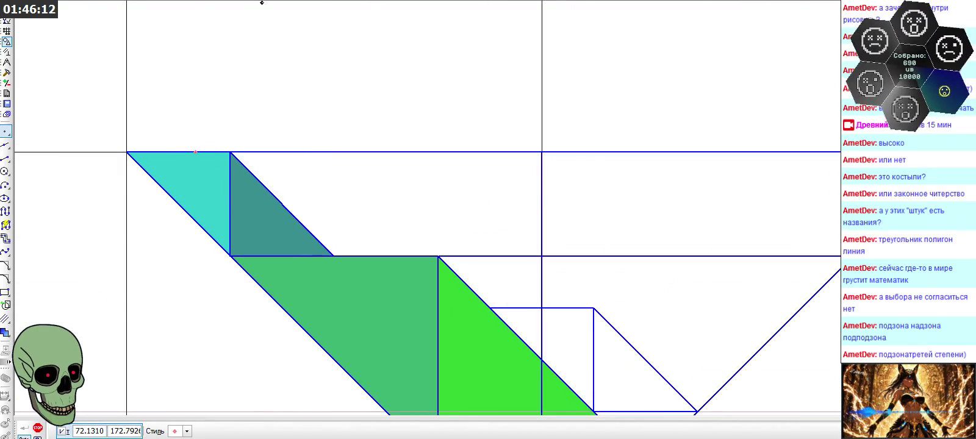
pyautogui.click(187, 432)
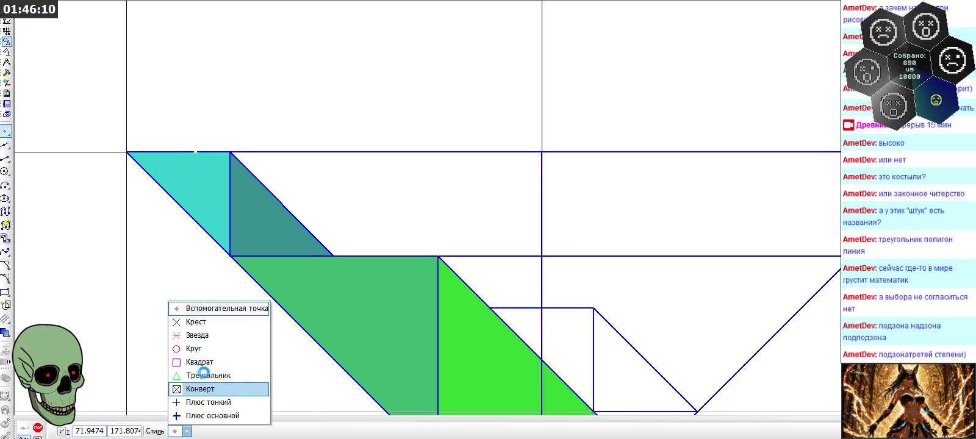
pyautogui.click(195, 322)
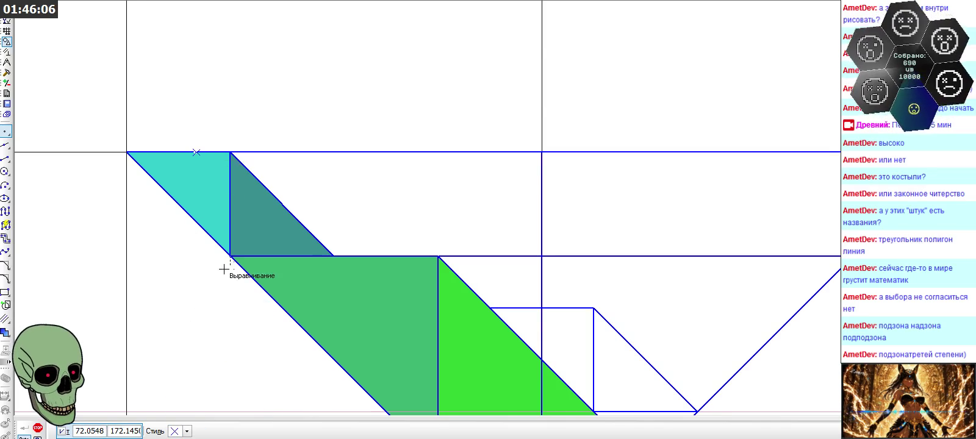
# - Place a cross point on the side view's top edge
pyautogui.scroll(-3, 92, 192)
pyautogui.scroll(-2, 87, 153)
pyautogui.scroll(3, 638, 194)
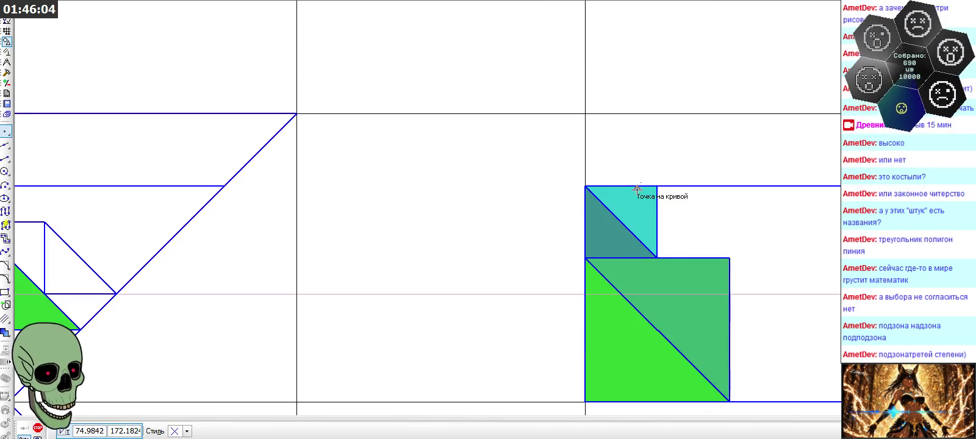
pyautogui.click(632, 184)
pyautogui.scroll(-2, 588, 152)
pyautogui.scroll(-1, 595, 167)
pyautogui.scroll(-1, 591, 164)
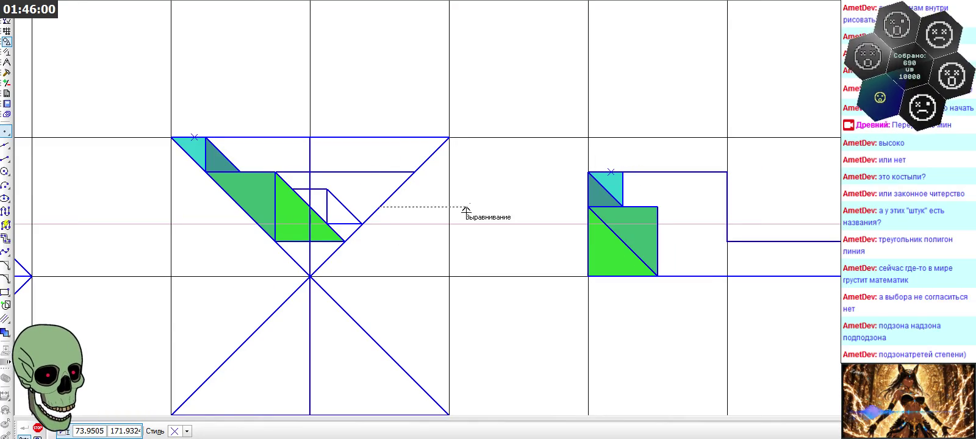
pyautogui.press('Escape')
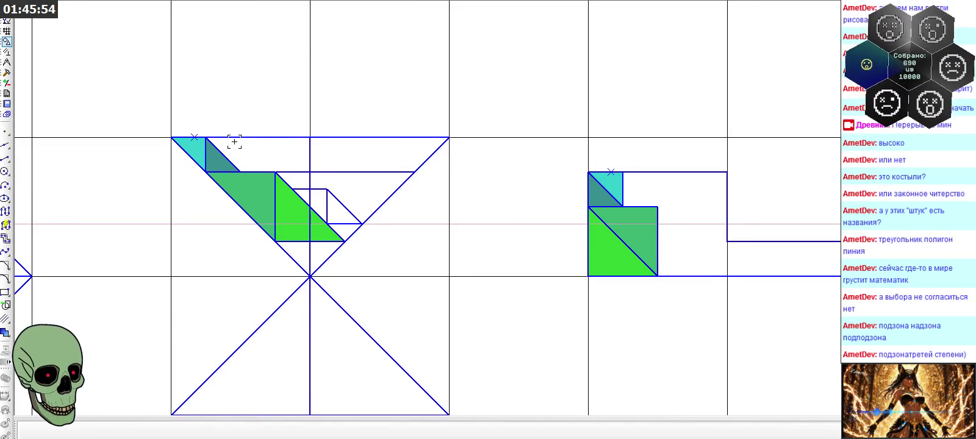
# - Add one more cross point on the top line to finish the reference marks
pyautogui.scroll(-3, 305, 117)
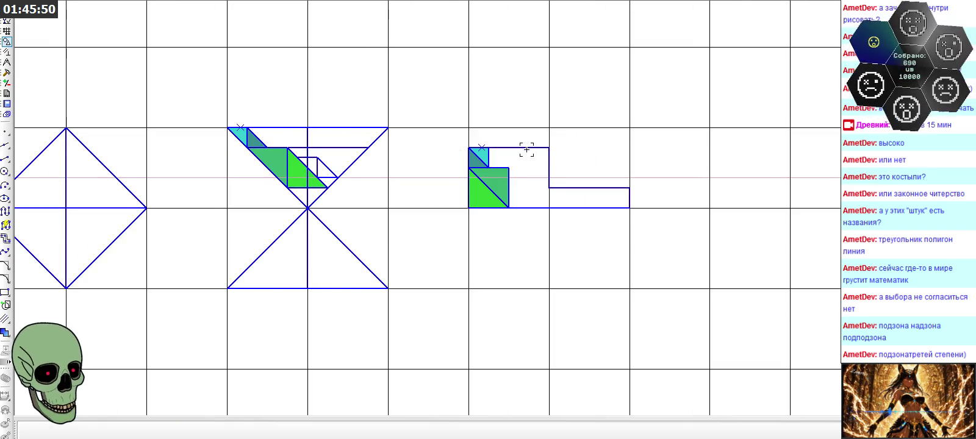
pyautogui.scroll(3, 273, 118)
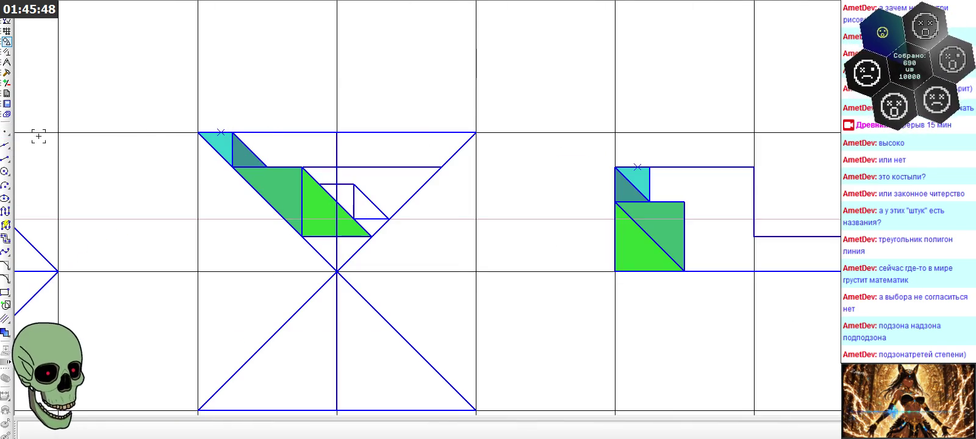
pyautogui.click(7, 133)
pyautogui.scroll(-2, 290, 105)
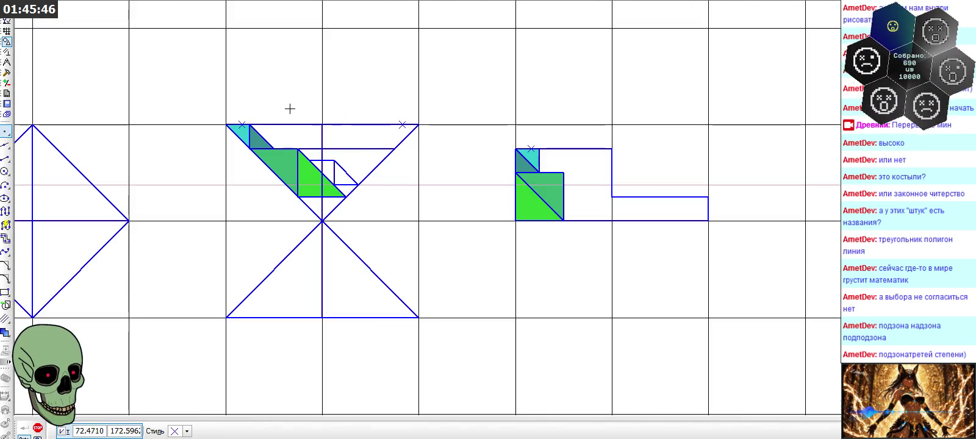
pyautogui.click(692, 197)
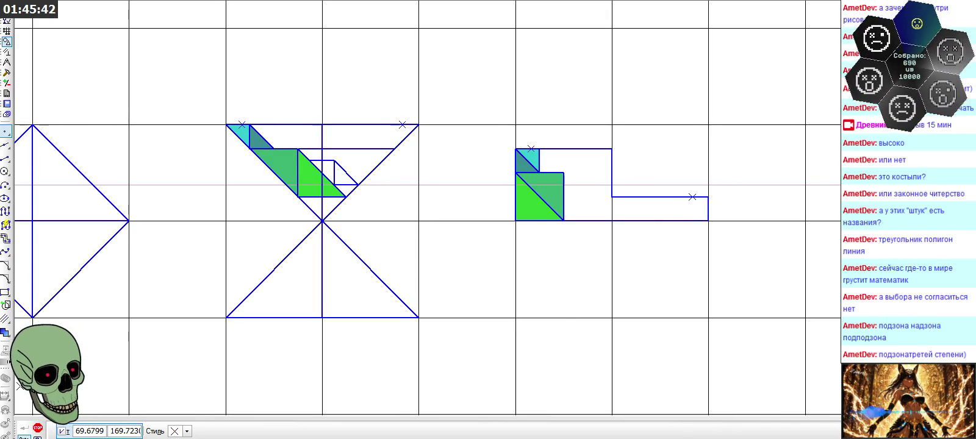
pyautogui.click(38, 428)
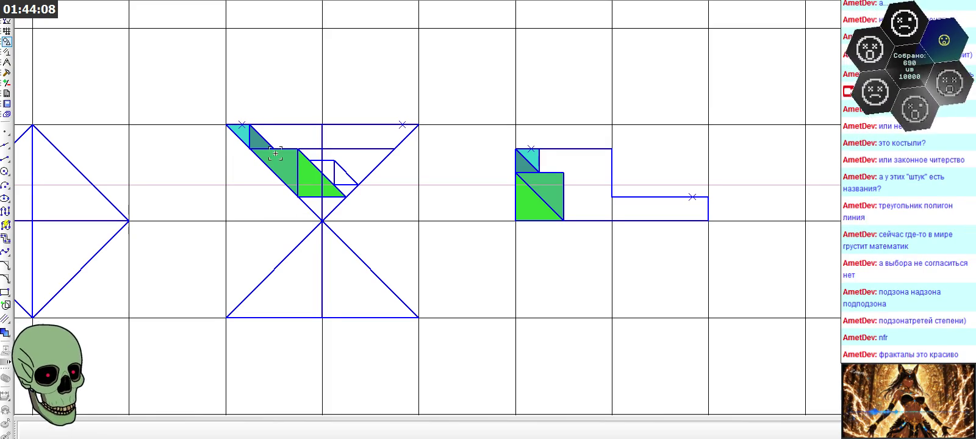
pyautogui.scroll(2, 280, 159)
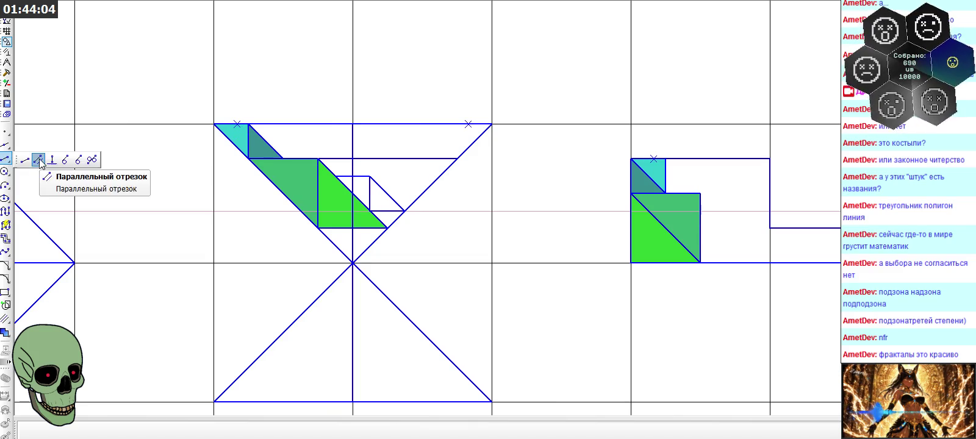
# - Draw a diagonal parallel to the big hypotenuse in the front view's small square
pyautogui.click(38, 160)
pyautogui.click(317, 158)
pyautogui.click(283, 124)
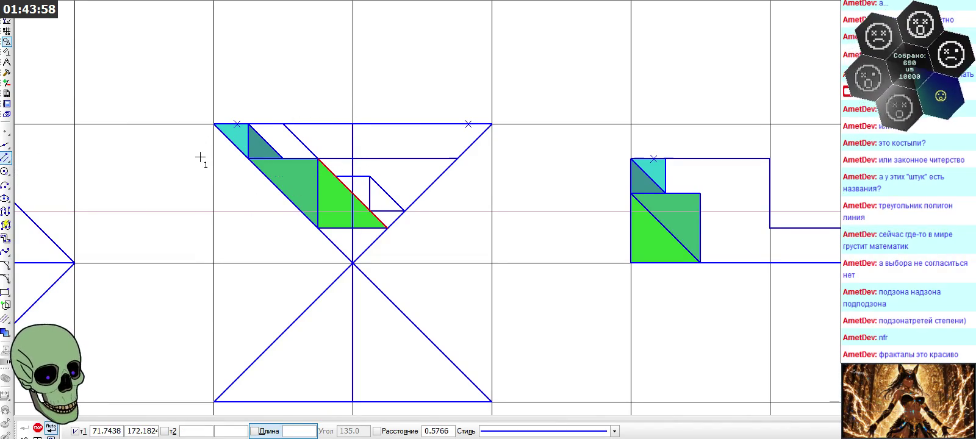
# - Add a 0.25-long vertical edge parallel to the centre line from the square's corner
pyautogui.click(7, 158)
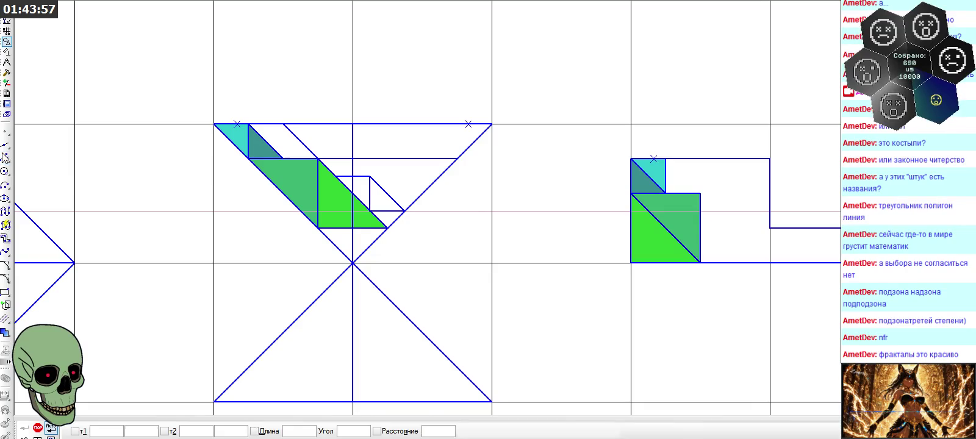
pyautogui.click(353, 140)
pyautogui.click(284, 124)
pyautogui.click(283, 158)
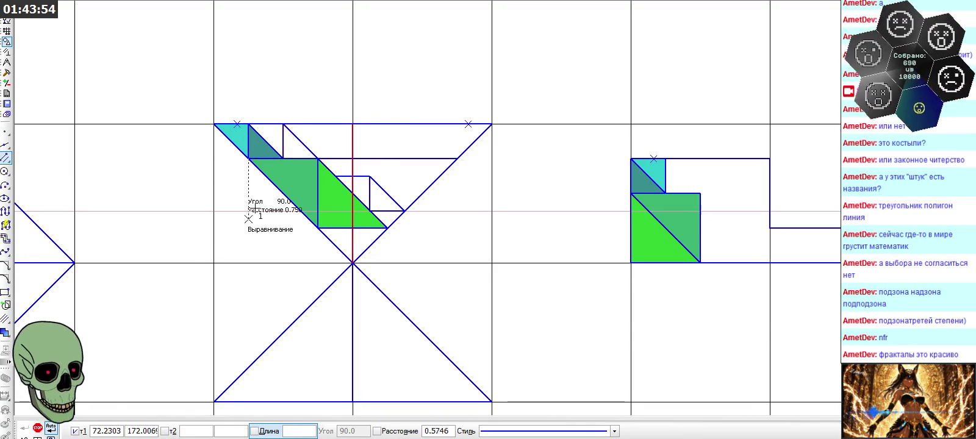
pyautogui.press('Escape')
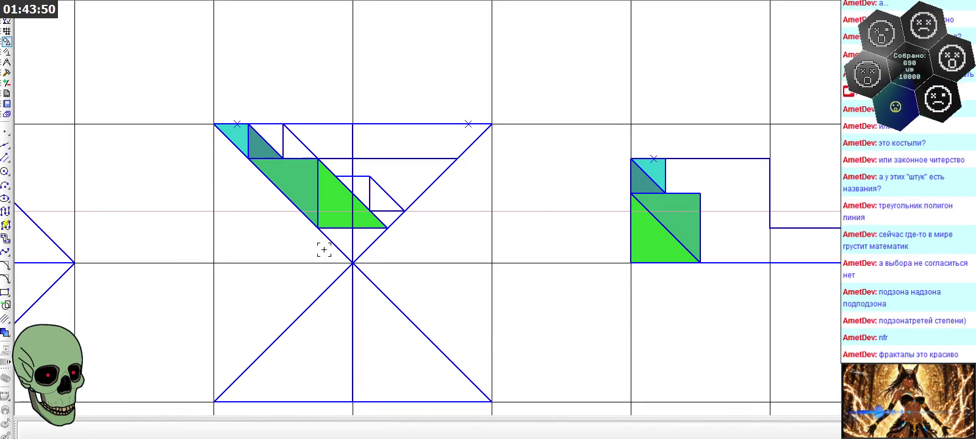
# - Draw a diagonal segment across the side view's top square
pyautogui.click(4, 333)
pyautogui.click(175, 431)
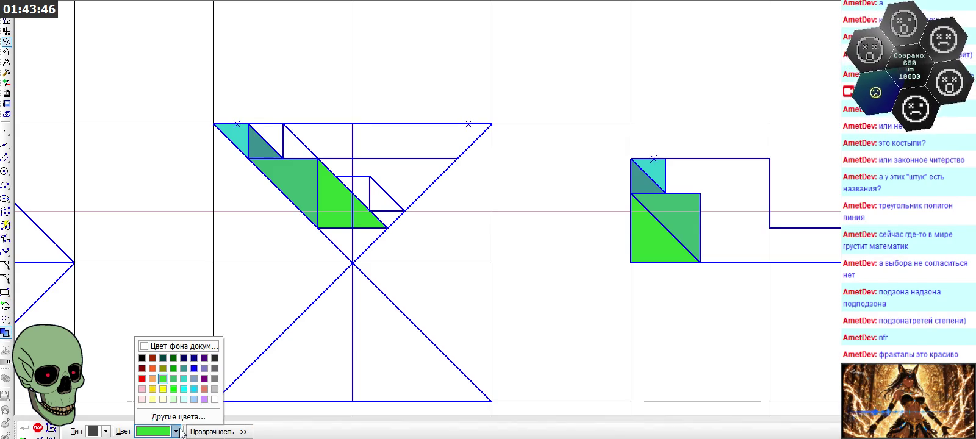
pyautogui.click(204, 399)
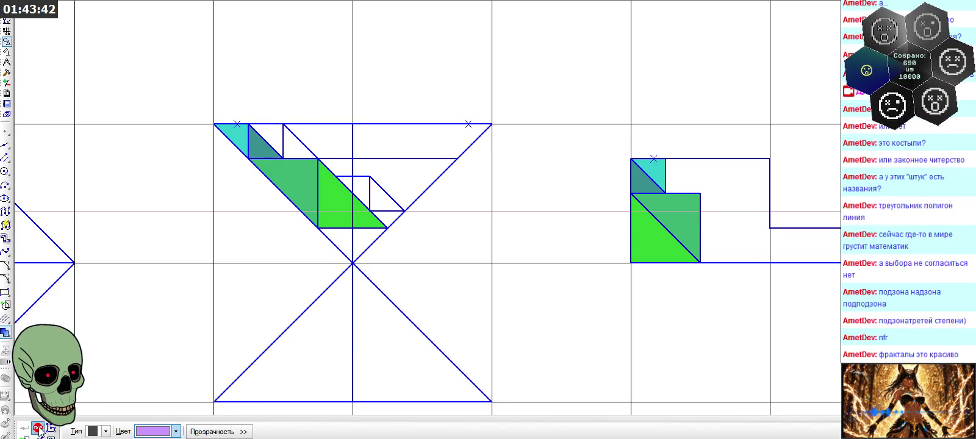
pyautogui.press('Escape')
pyautogui.click(4, 158)
pyautogui.click(25, 161)
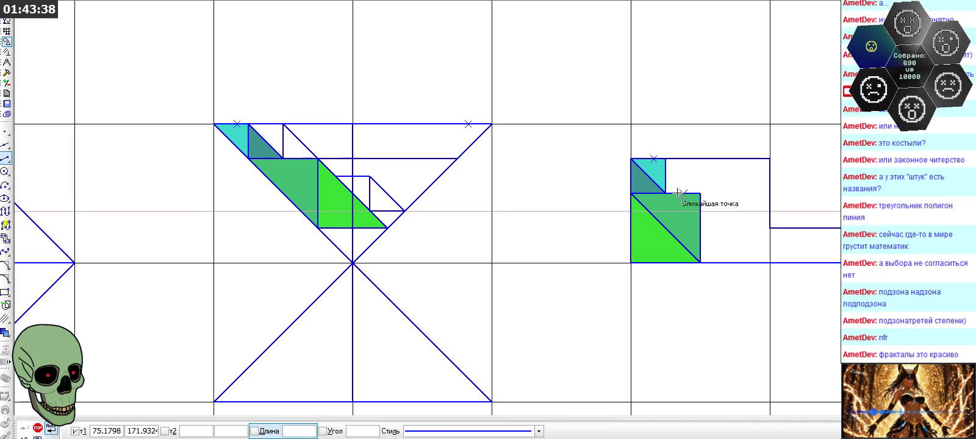
pyautogui.click(701, 194)
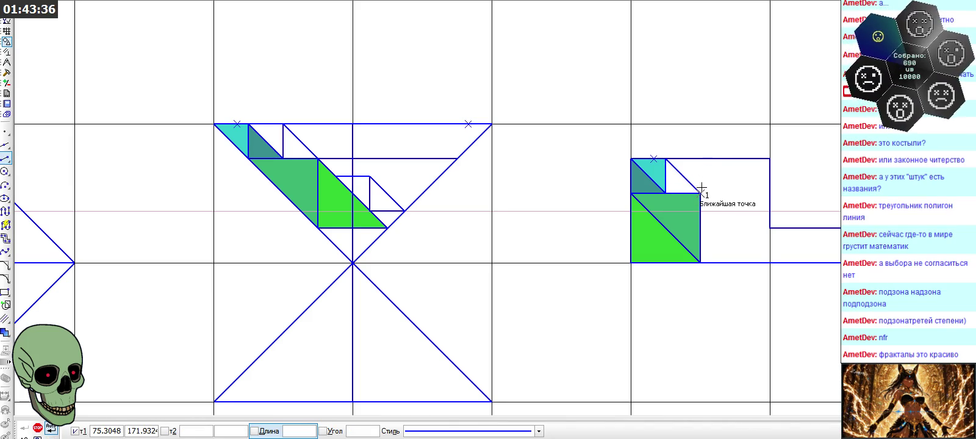
pyautogui.click(667, 159)
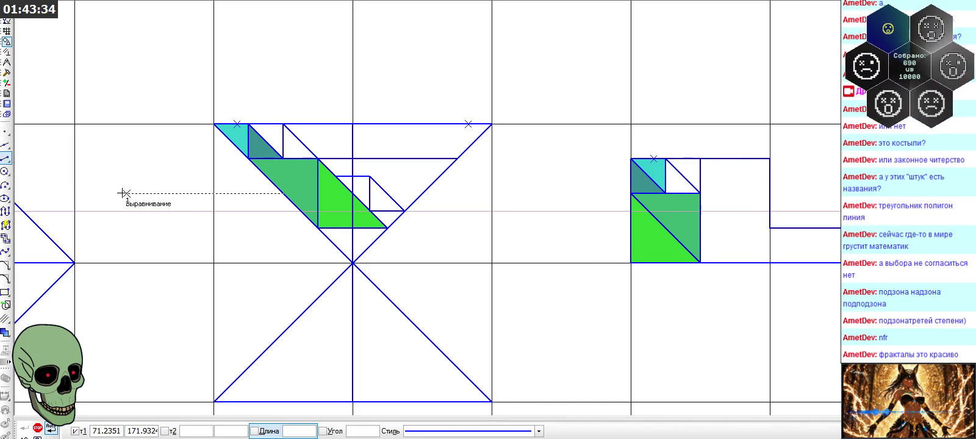
# - Fill the new front view triangle and its matching side view triangle lilac
pyautogui.click(5, 332)
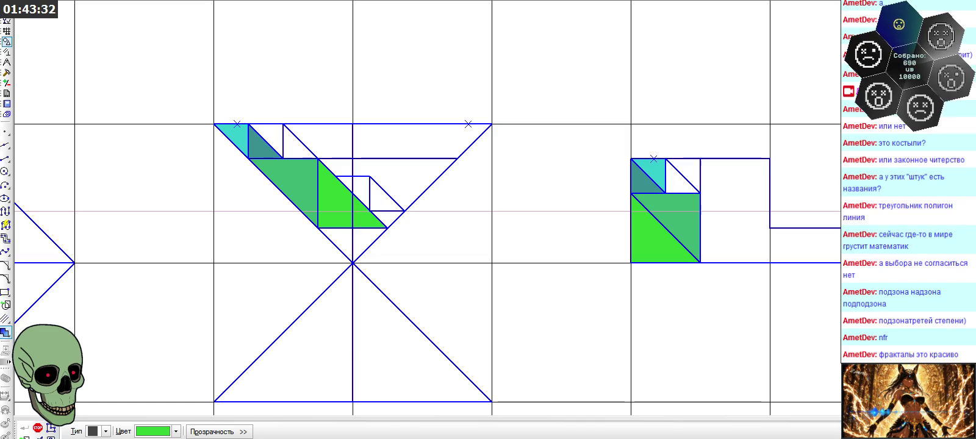
pyautogui.click(175, 431)
pyautogui.click(204, 400)
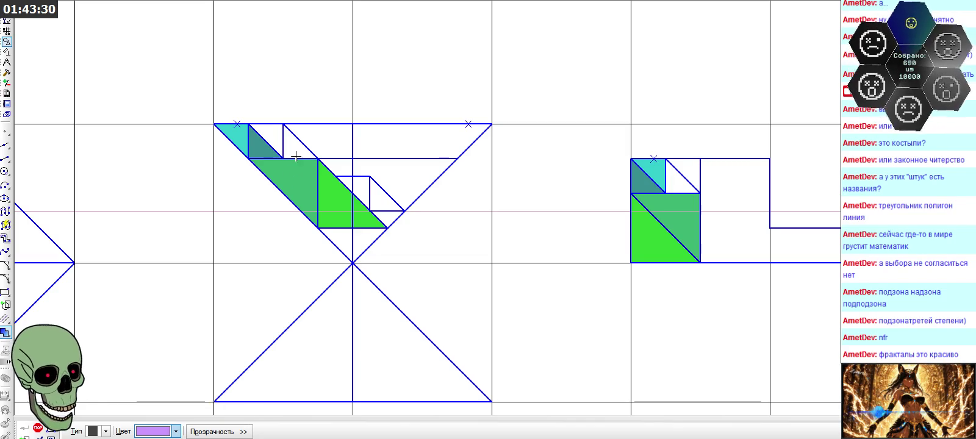
pyautogui.click(294, 146)
pyautogui.click(684, 182)
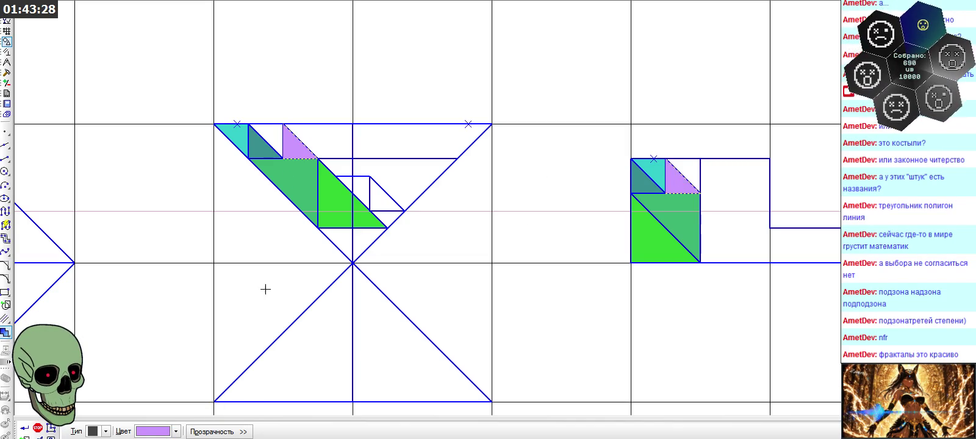
# - Fill the upper small triangles in both views salmon
pyautogui.click(176, 432)
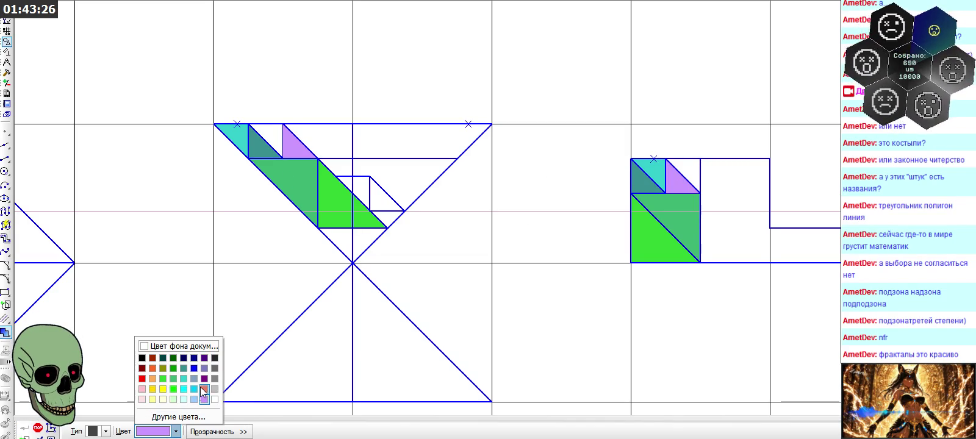
pyautogui.click(152, 378)
pyautogui.click(272, 136)
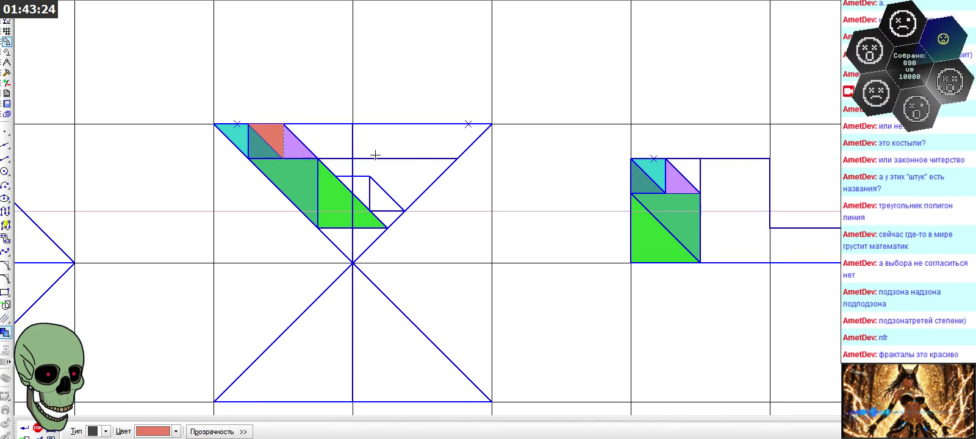
pyautogui.click(682, 167)
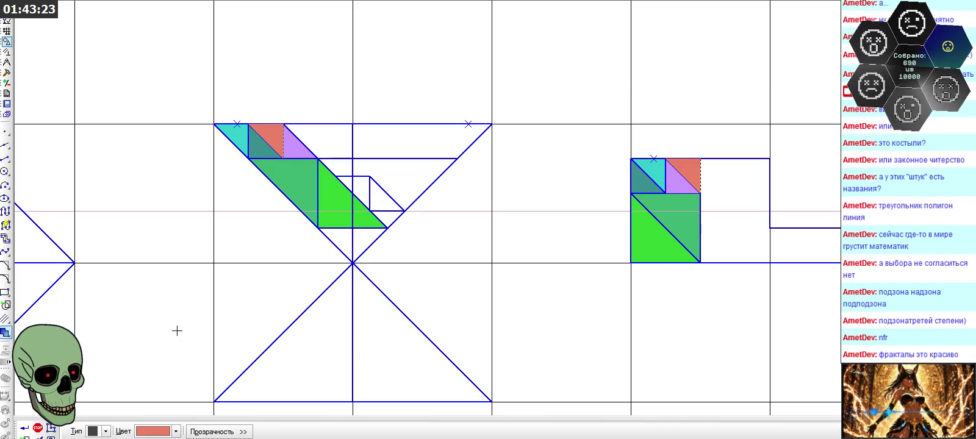
pyautogui.click(23, 429)
pyautogui.scroll(-1, 159, 178)
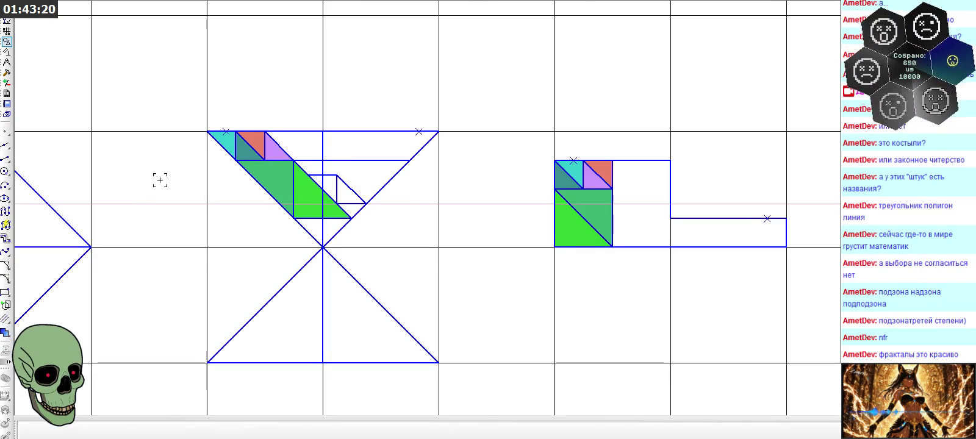
# - Delete the leftover horizontal line and two short helper segments inside the front view's triangle
pyautogui.scroll(-1, 153, 178)
pyautogui.scroll(1, 432, 167)
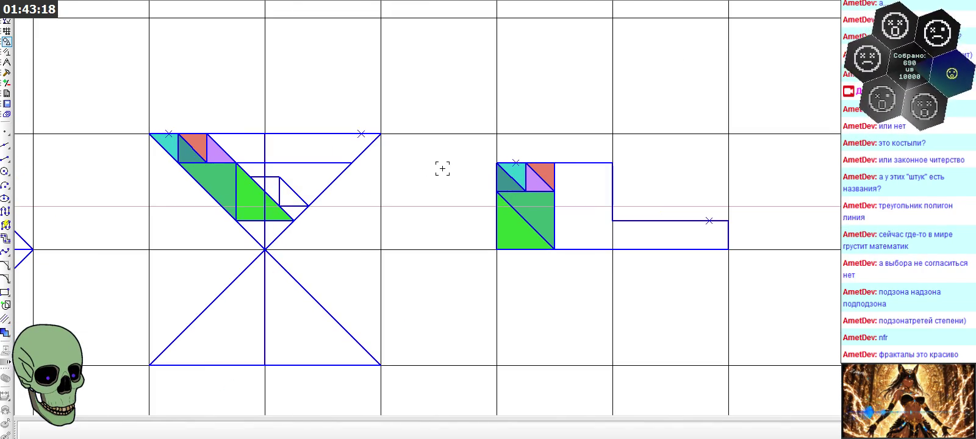
pyautogui.scroll(1, 266, 174)
pyautogui.click(283, 157)
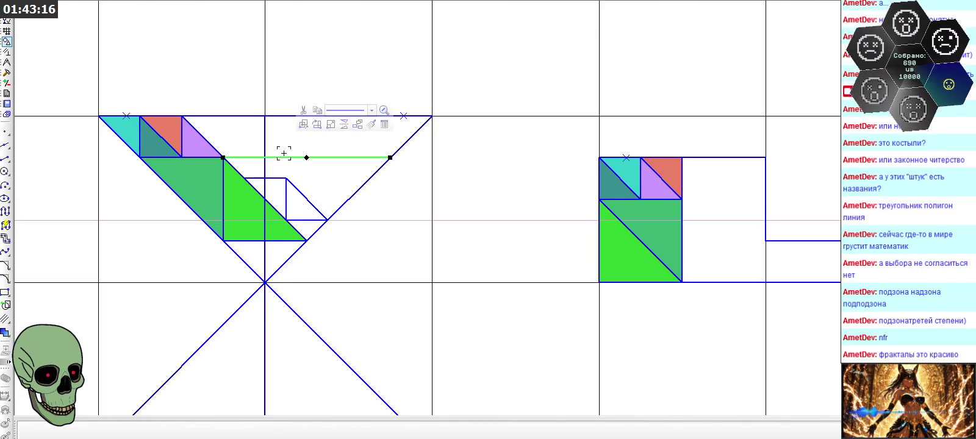
pyautogui.press('Delete')
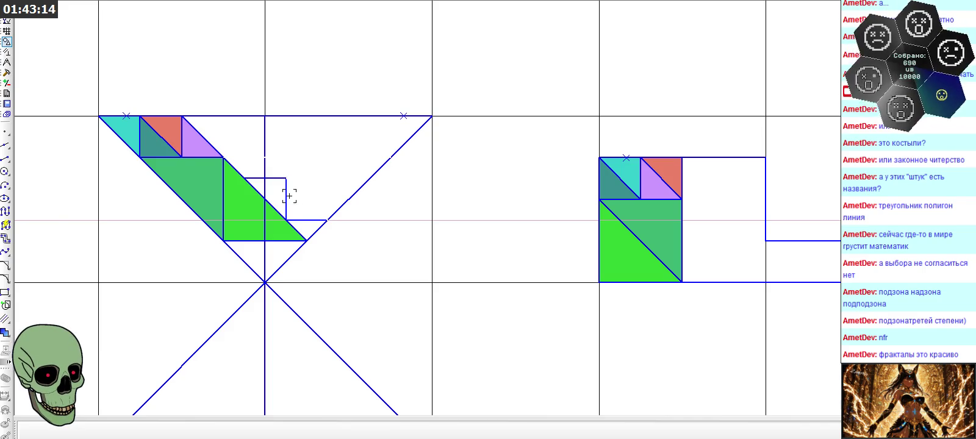
pyautogui.click(286, 198)
pyautogui.press('Delete')
pyautogui.click(305, 219)
pyautogui.press('Delete')
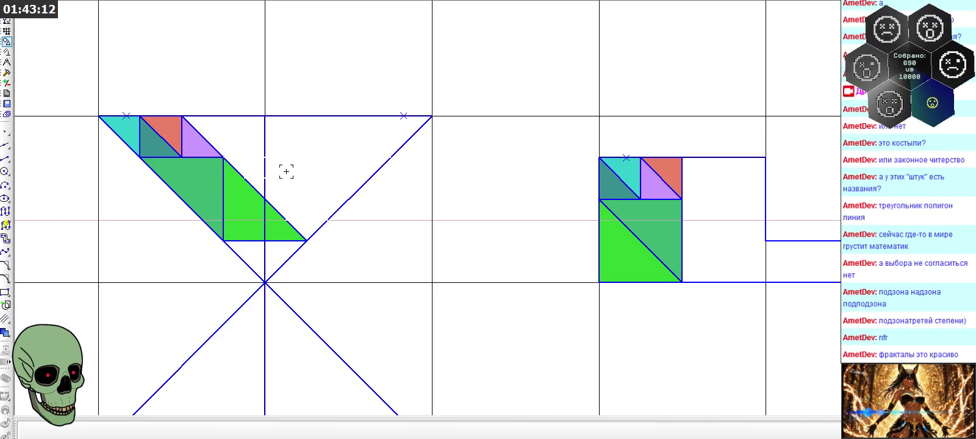
pyautogui.scroll(-2, 287, 168)
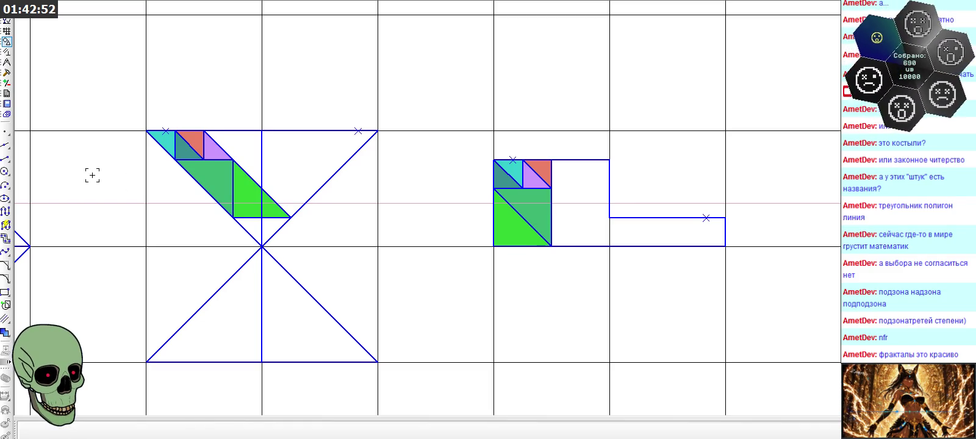
# - Draw a first short vertical segment right of the front view with a set length
pyautogui.scroll(2, 93, 175)
pyautogui.scroll(1, 92, 175)
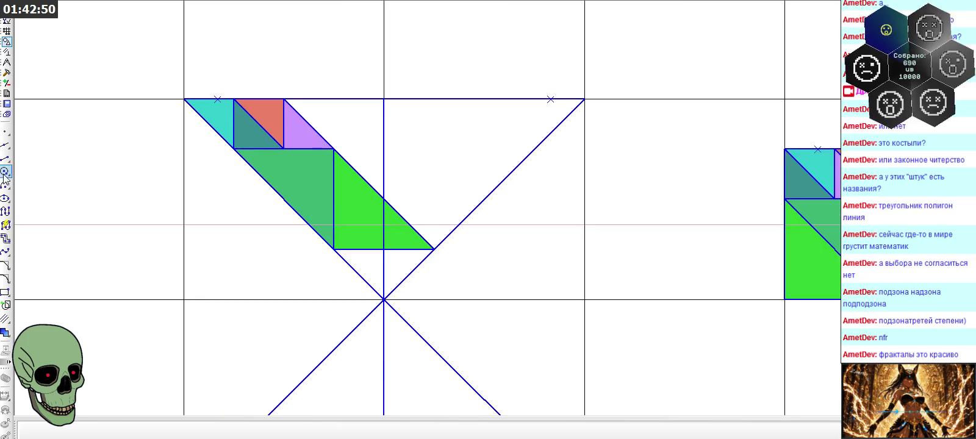
pyautogui.click(5, 158)
pyautogui.click(435, 248)
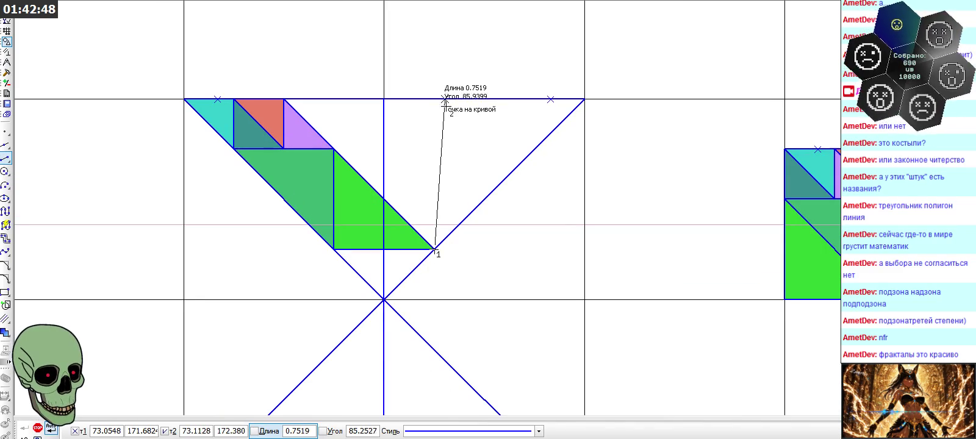
pyautogui.click(38, 428)
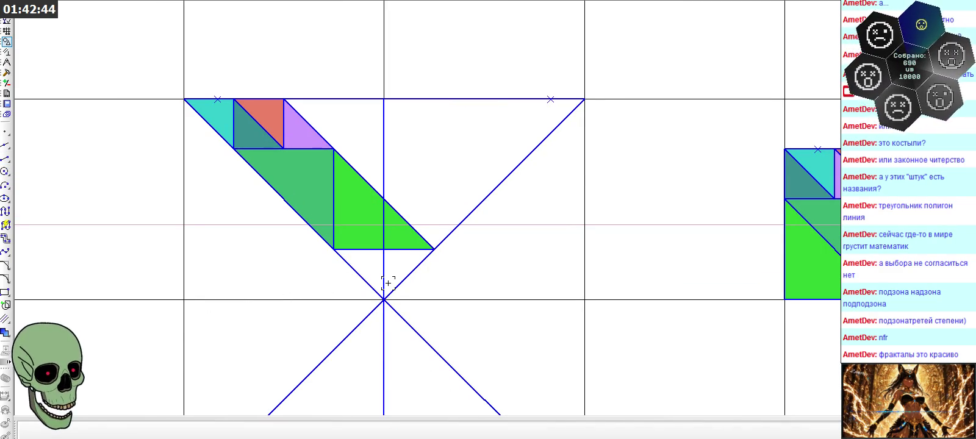
pyautogui.click(5, 160)
pyautogui.write('0,75*')
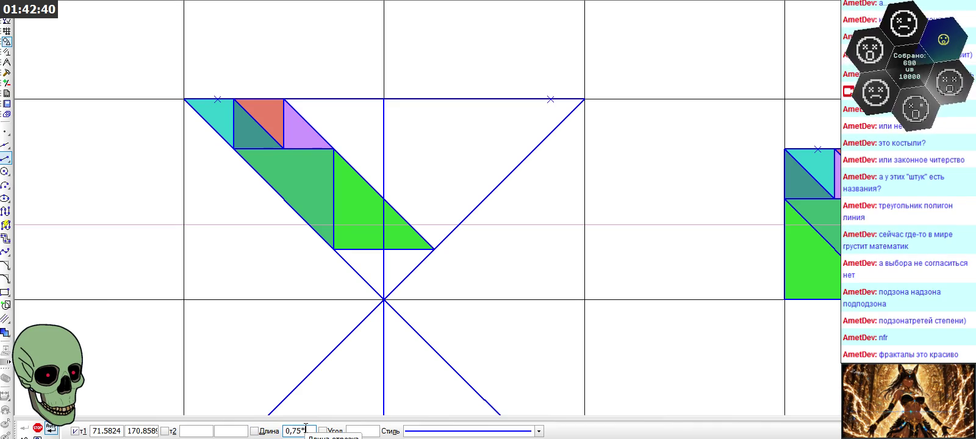
pyautogui.write('5,')
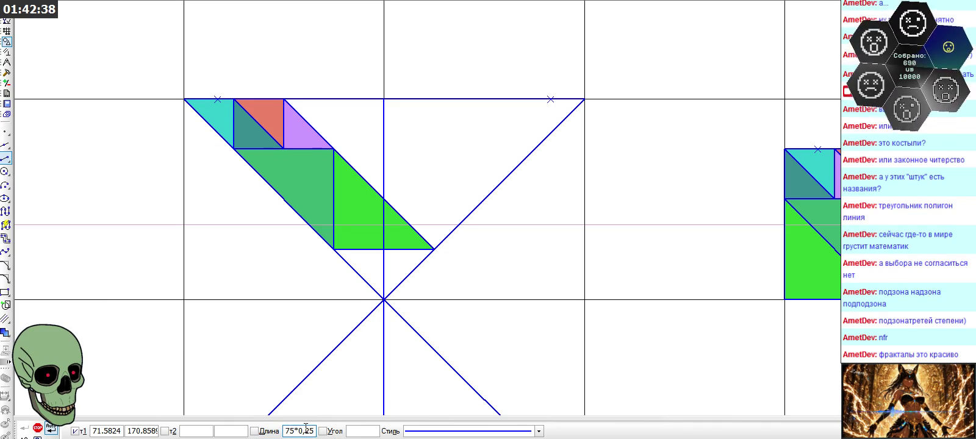
pyautogui.press('Return')
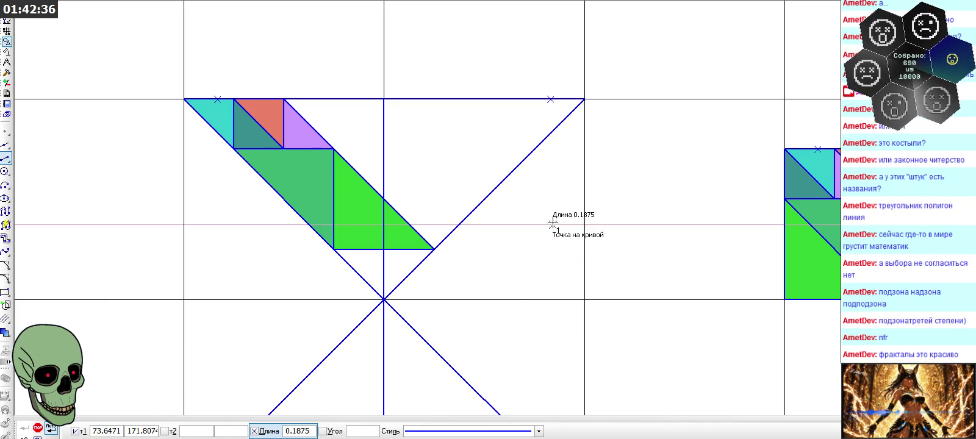
pyautogui.click(552, 224)
pyautogui.click(552, 190)
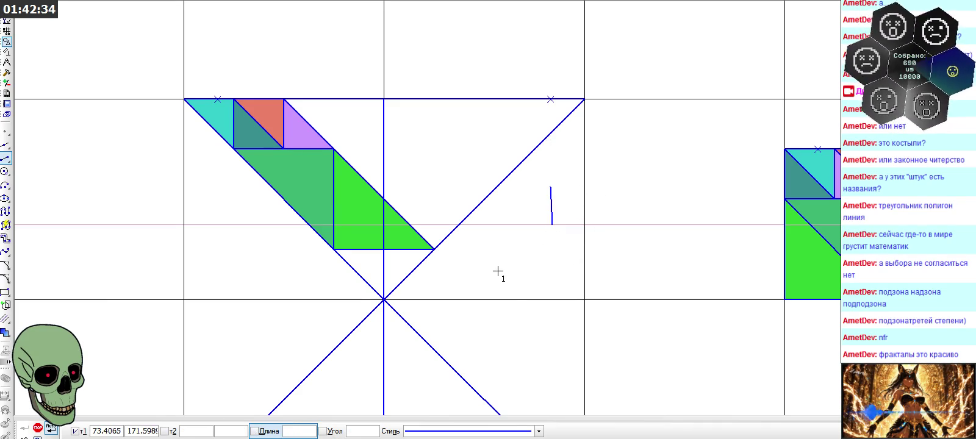
# - Draw a 0.1875-long vertical segment and run a horizontal construction line through its top
pyautogui.click(301, 431)
pyautogui.write('75*0.25')
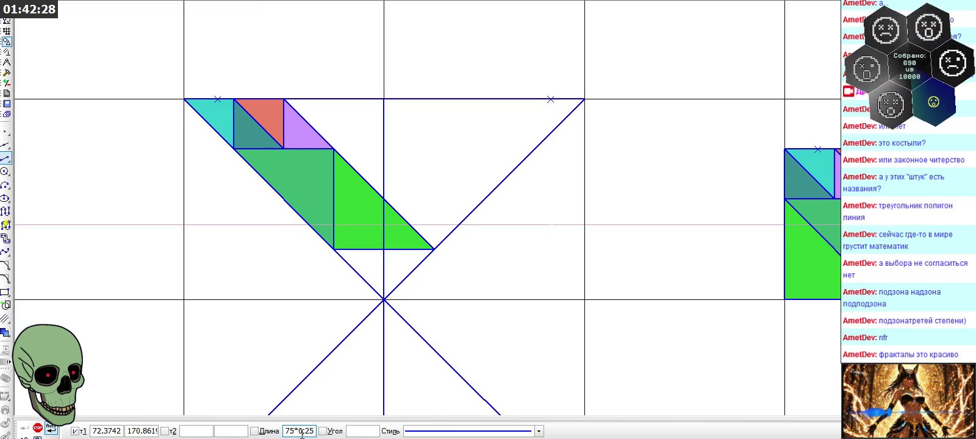
pyautogui.press('Return')
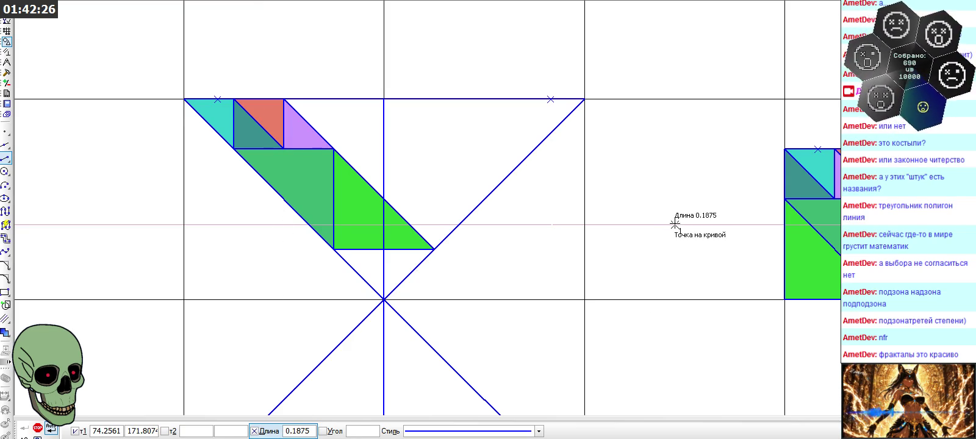
pyautogui.click(674, 227)
pyautogui.click(675, 174)
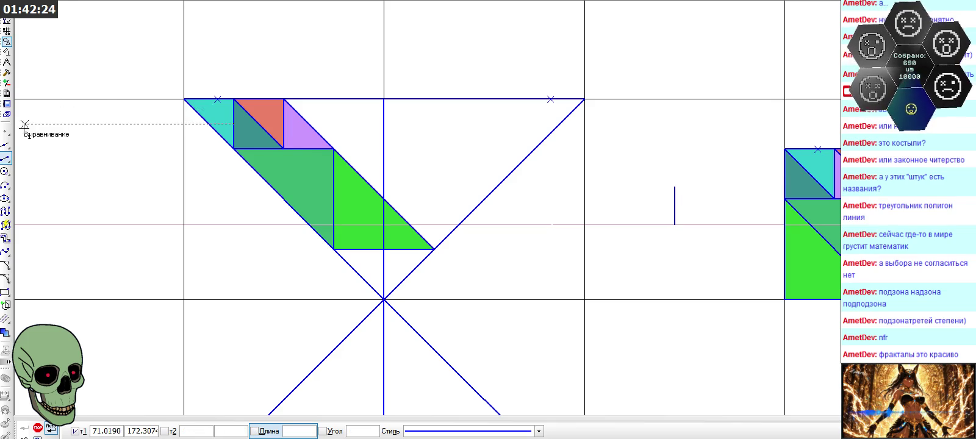
pyautogui.click(6, 145)
pyautogui.click(675, 187)
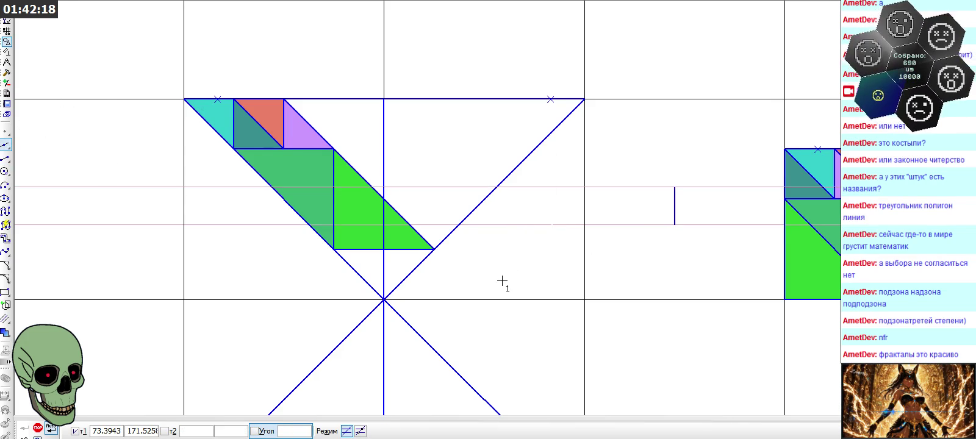
# - Add a horizontal construction line at the green triangle's lower corner and move the vertical segment onto it
pyautogui.click(438, 249)
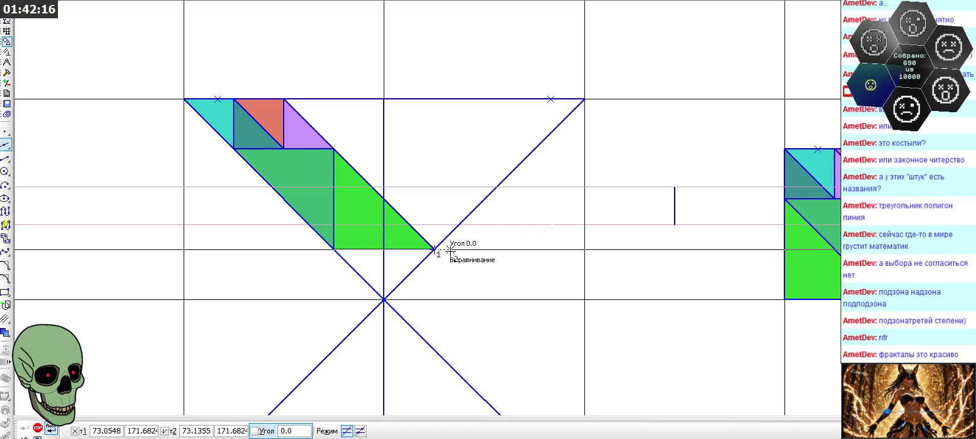
pyautogui.click(449, 250)
pyautogui.click(37, 427)
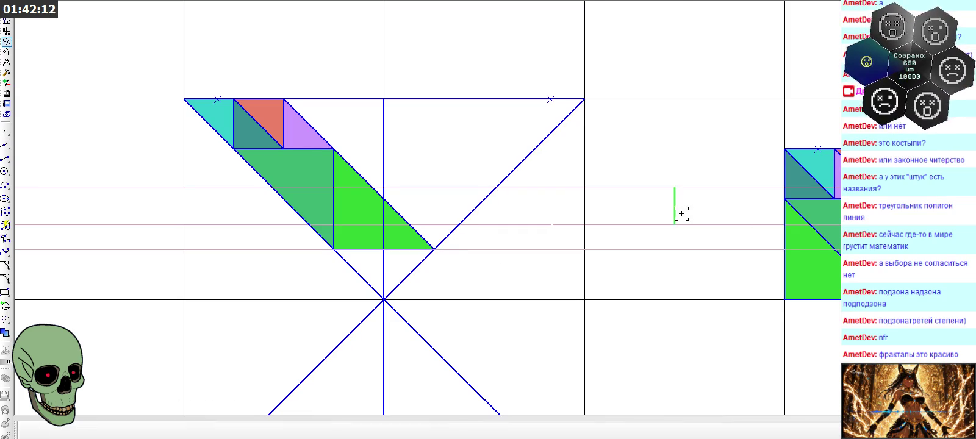
pyautogui.press('Return')
pyautogui.click(663, 248)
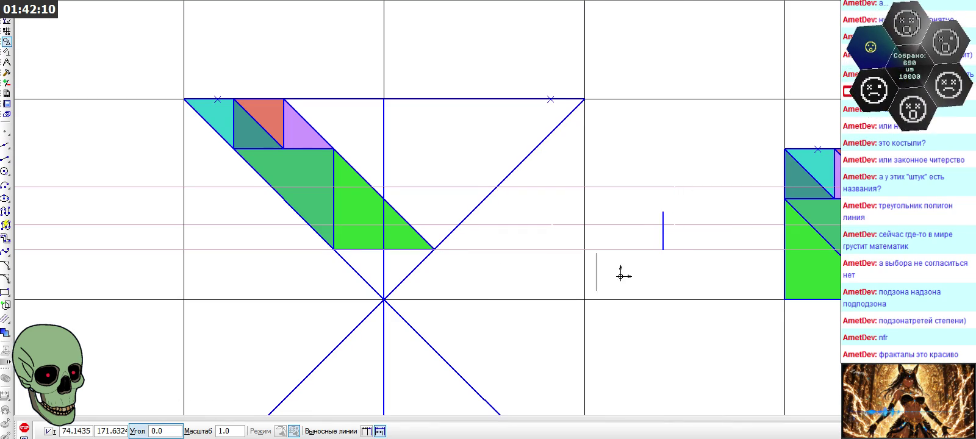
pyautogui.click(31, 430)
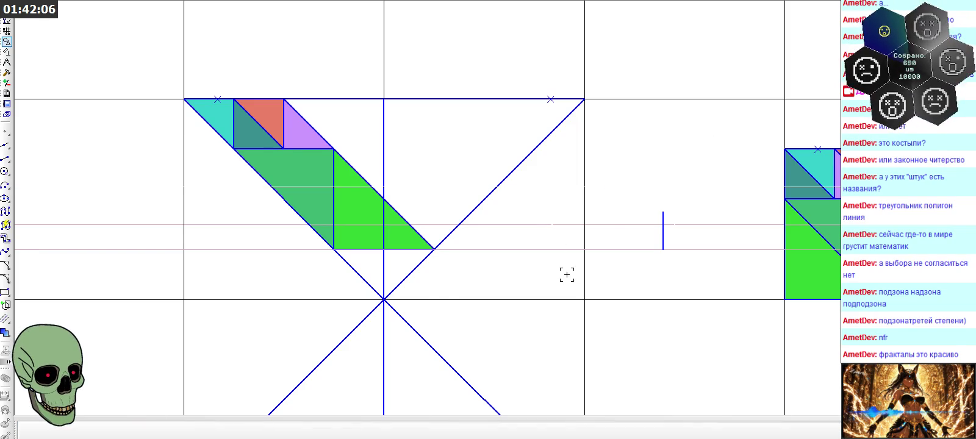
# - Bring up the list of line drawing variants
pyautogui.scroll(-1, 567, 275)
pyautogui.click(5, 145)
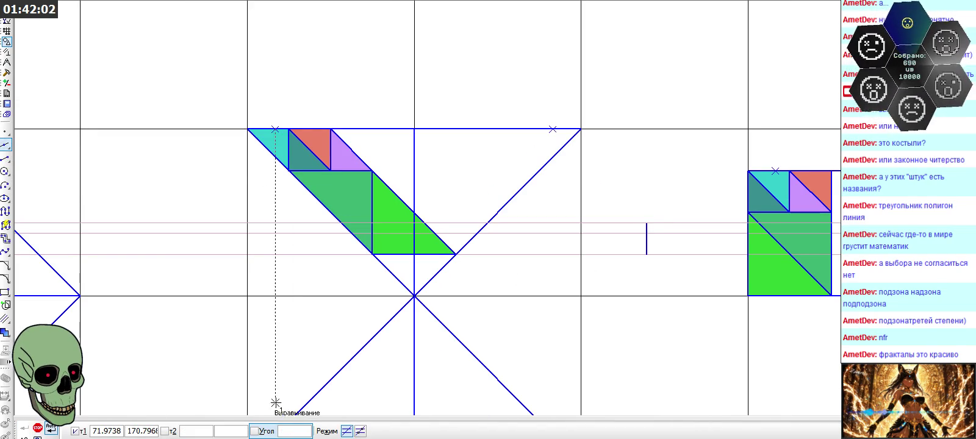
pyautogui.click(38, 428)
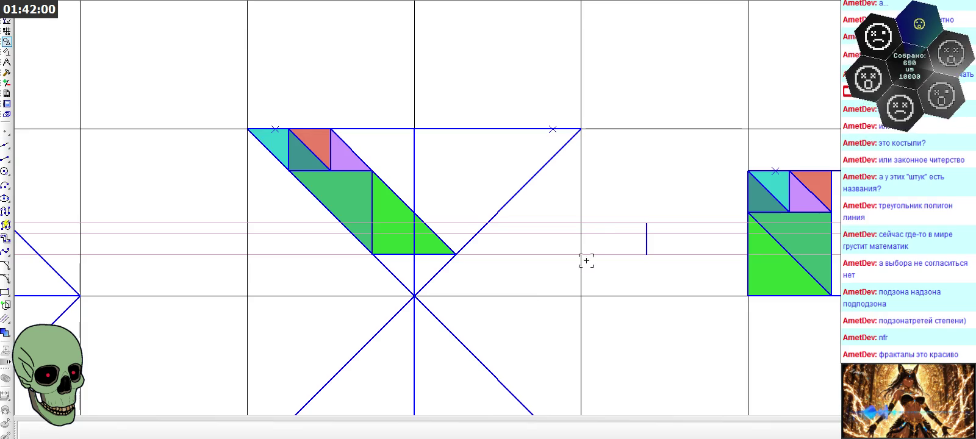
pyautogui.scroll(-1, 581, 235)
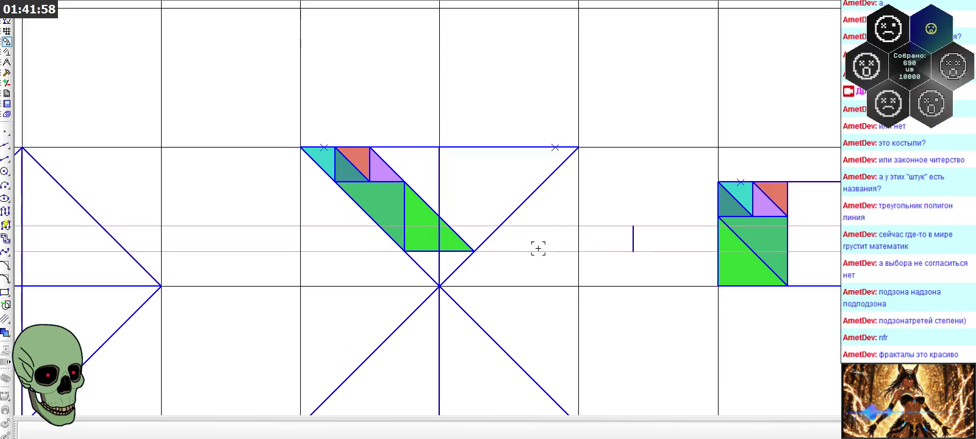
pyautogui.scroll(2, 535, 240)
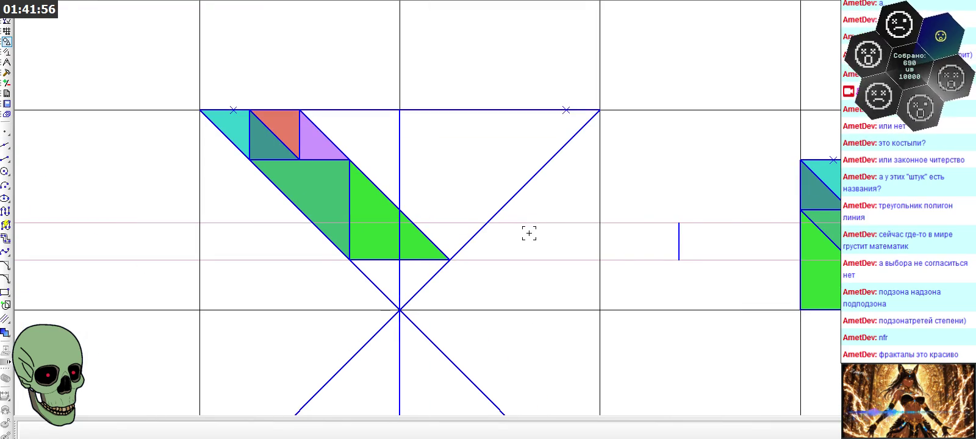
pyautogui.moveTo(5, 158)
pyautogui.mouseDown()
pyautogui.moveTo(33, 165)
pyautogui.moveTo(25, 160)
pyautogui.mouseUp()
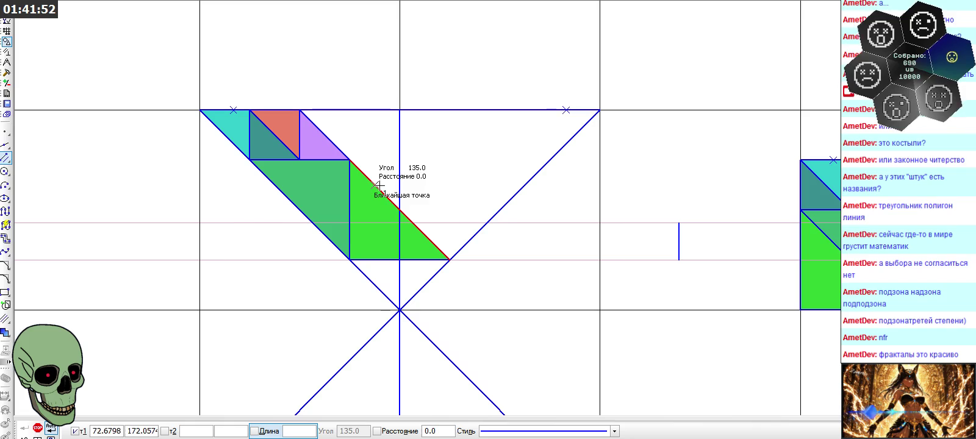
# - Draw a diagonal from the right edge to the top edge, then a horizontal to the centre vertical
pyautogui.click(488, 223)
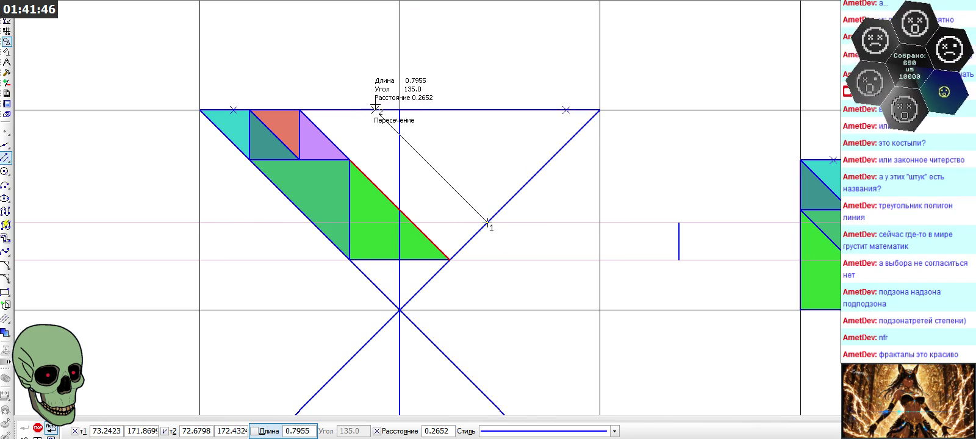
pyautogui.click(374, 110)
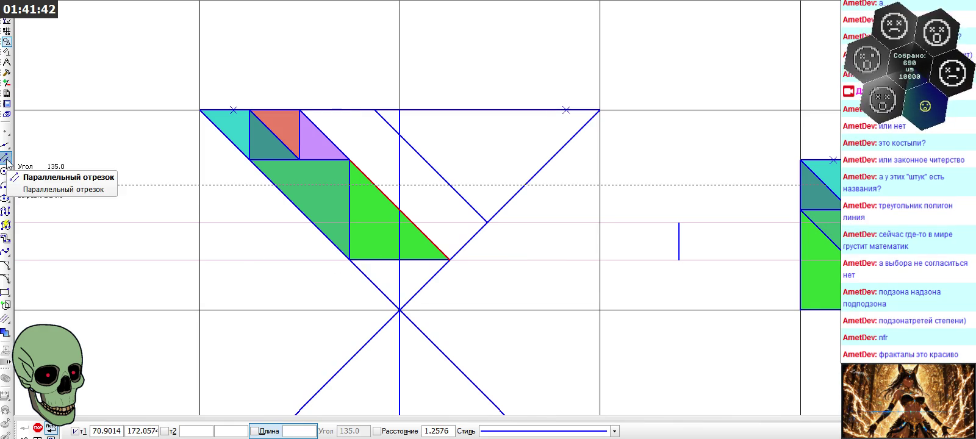
pyautogui.press('Escape')
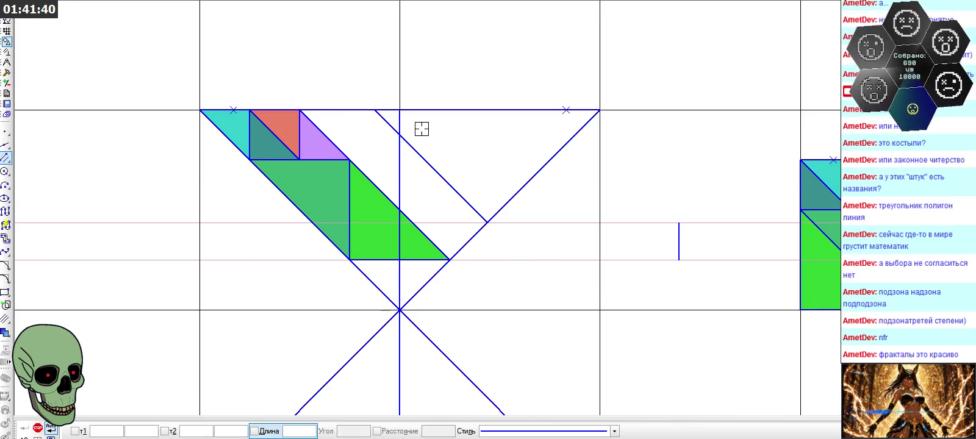
pyautogui.click(448, 110)
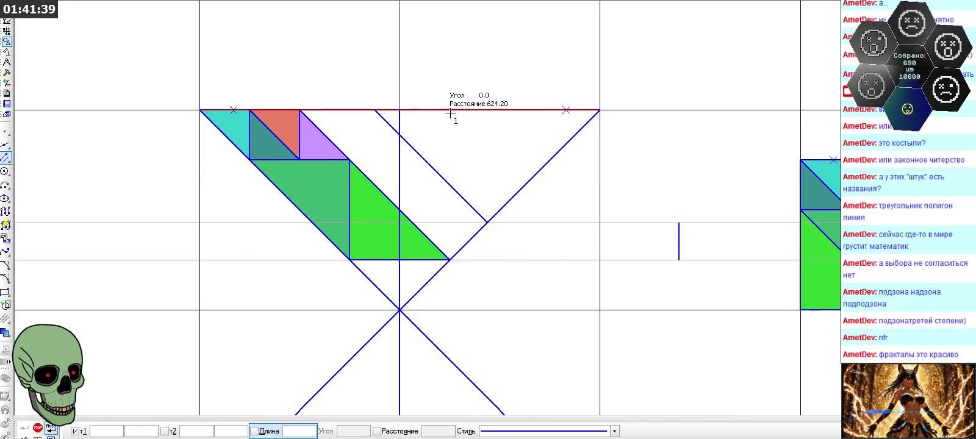
pyautogui.click(488, 222)
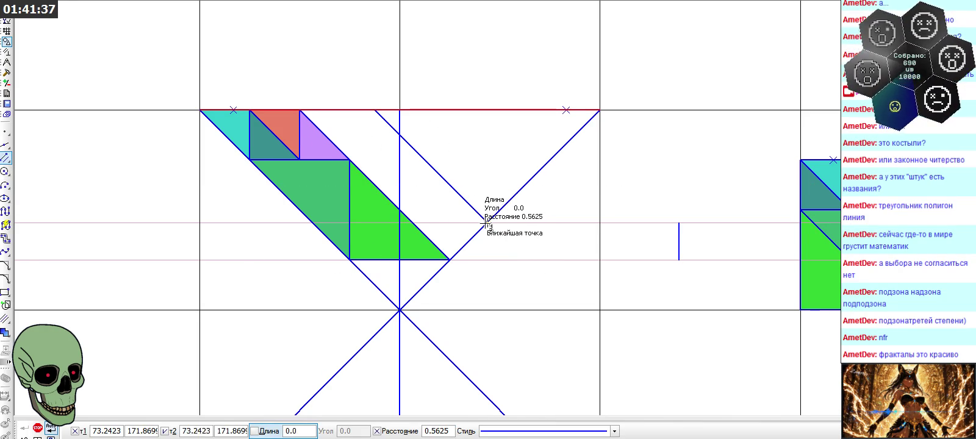
pyautogui.click(412, 224)
pyautogui.click(6, 158)
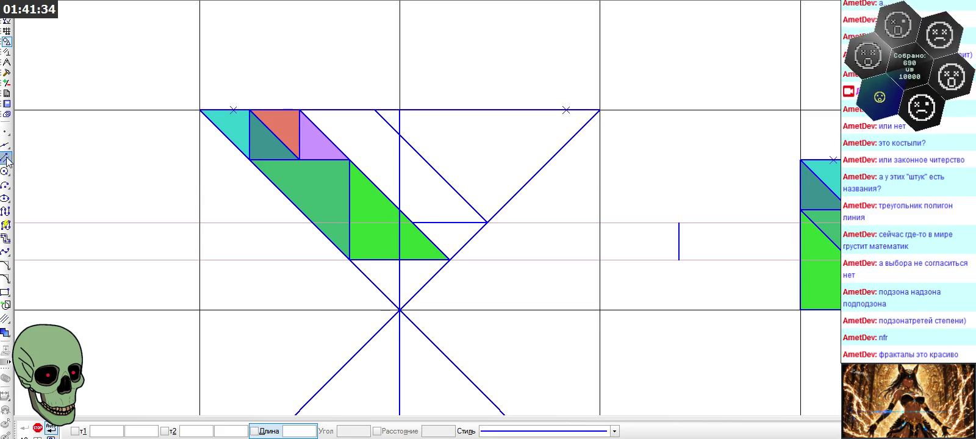
# - Add a vertical segment parallel to the centre line, from the horizontal's end up to the new diagonal
pyautogui.click(400, 177)
pyautogui.scroll(3, 410, 183)
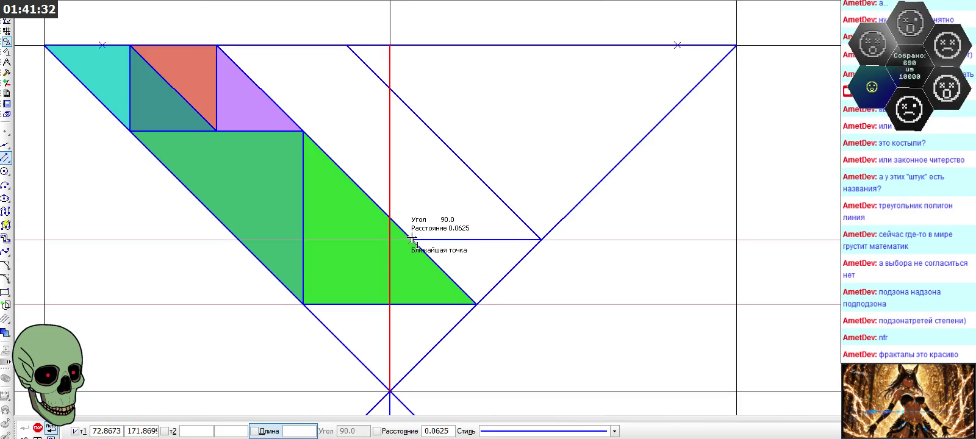
pyautogui.click(412, 239)
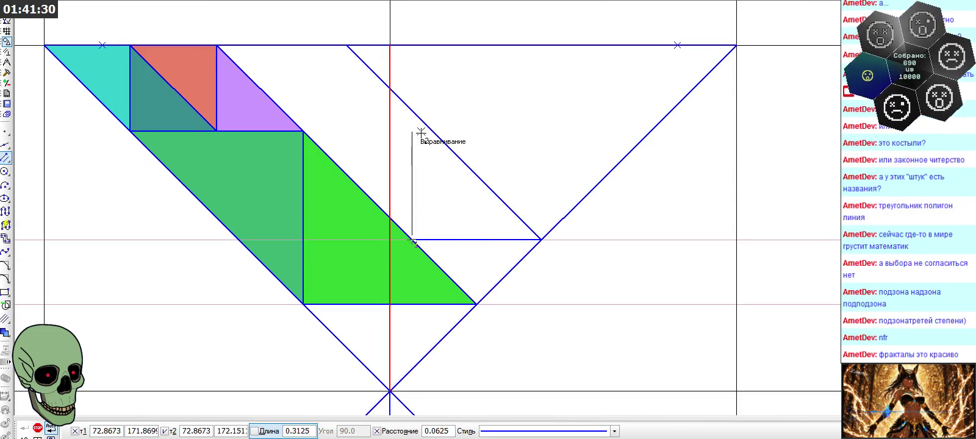
pyautogui.click(412, 111)
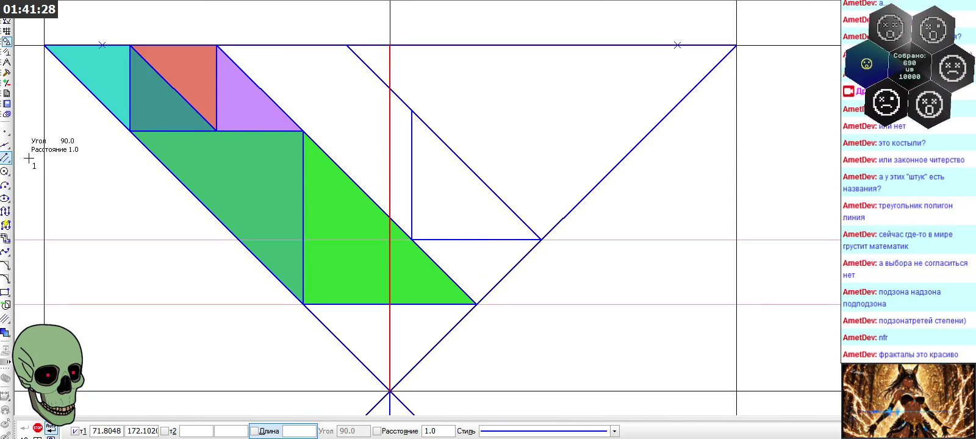
pyautogui.press('Escape')
pyautogui.press('Escape')
# - Draw a horizontal from the vertical's top to the purple triangle, plus a short vertical from the top edge
pyautogui.click(418, 45)
pyautogui.click(412, 111)
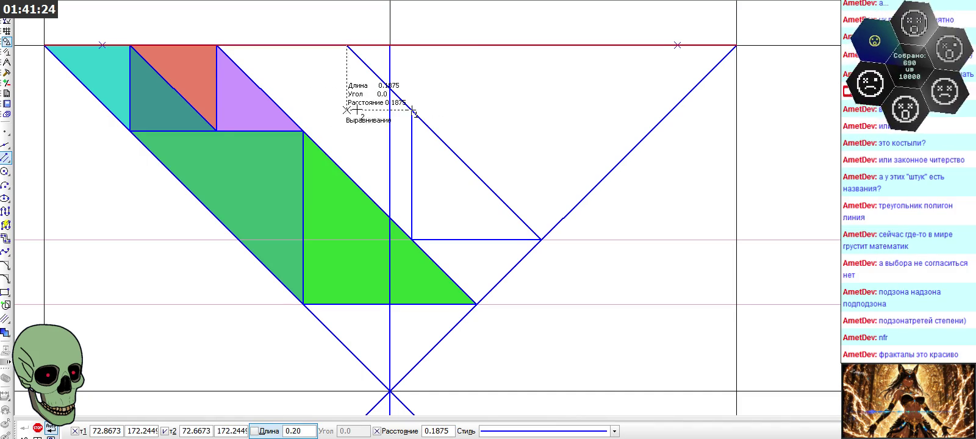
pyautogui.click(282, 110)
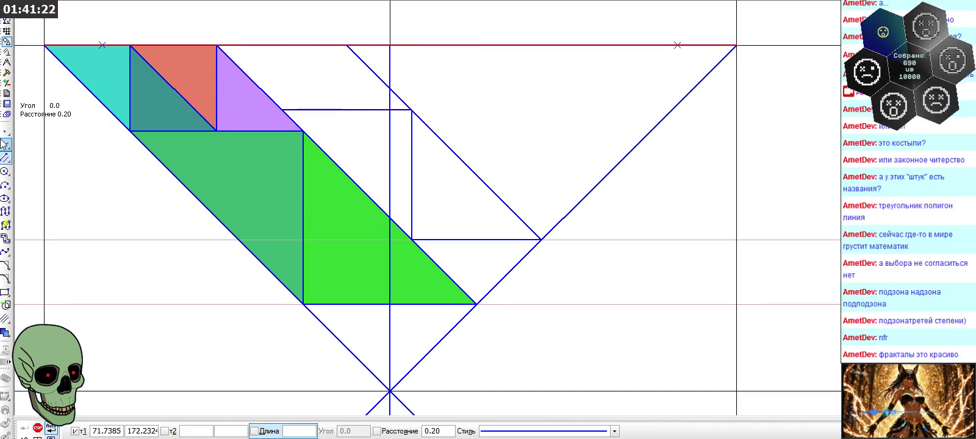
pyautogui.click(5, 157)
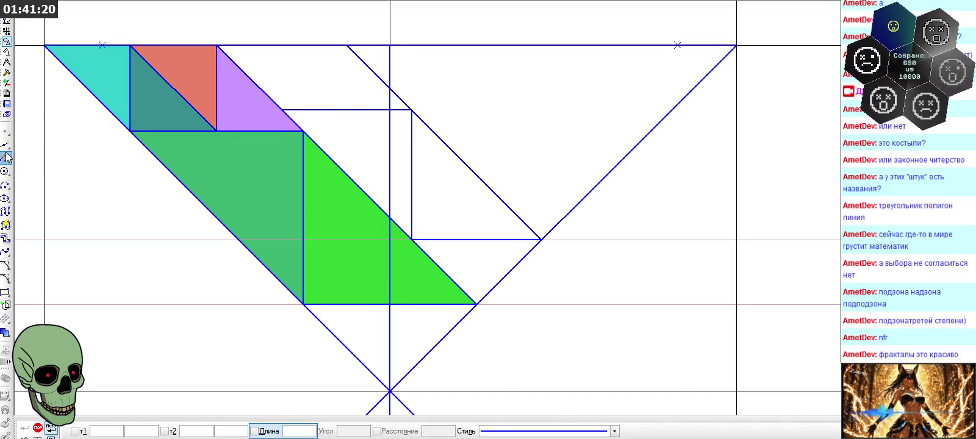
pyautogui.click(390, 62)
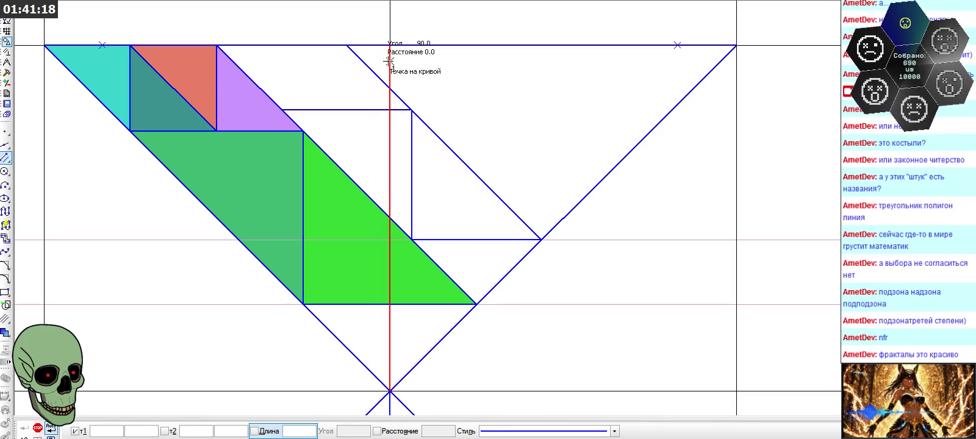
pyautogui.click(347, 46)
pyautogui.click(347, 110)
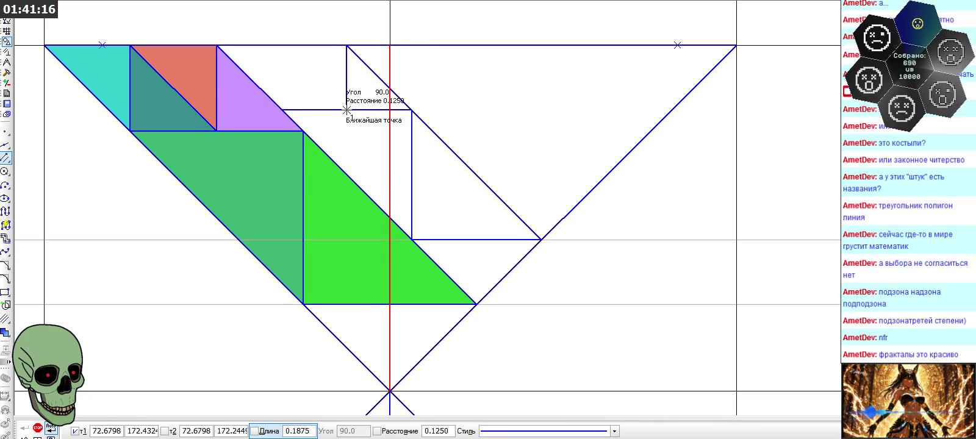
# - Add a small diagonal parallel to the long one and a vertical edge closing the smaller cell
pyautogui.click(6, 158)
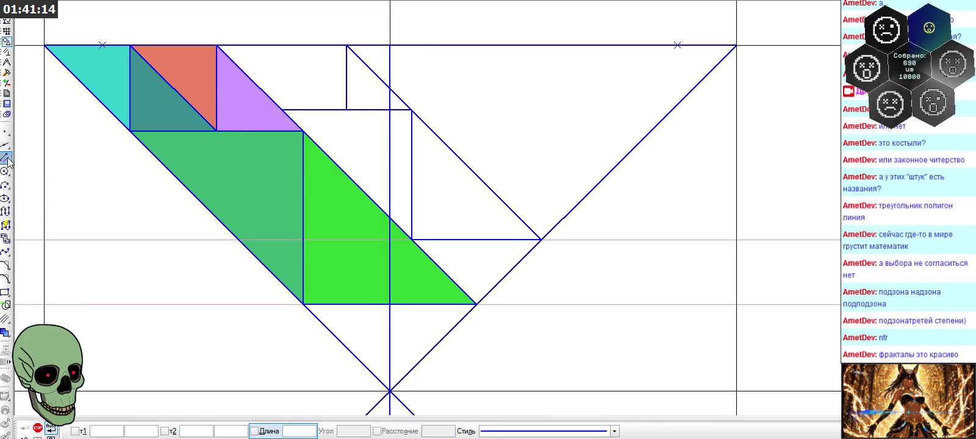
pyautogui.click(374, 83)
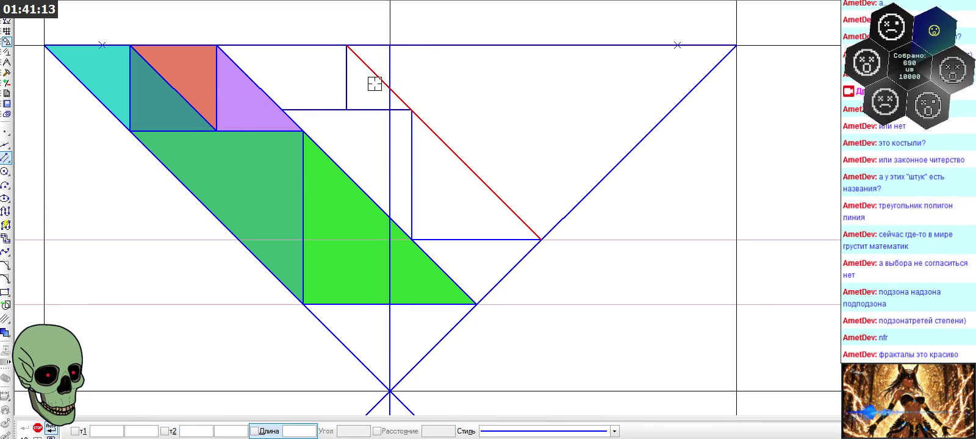
pyautogui.click(346, 110)
pyautogui.click(282, 45)
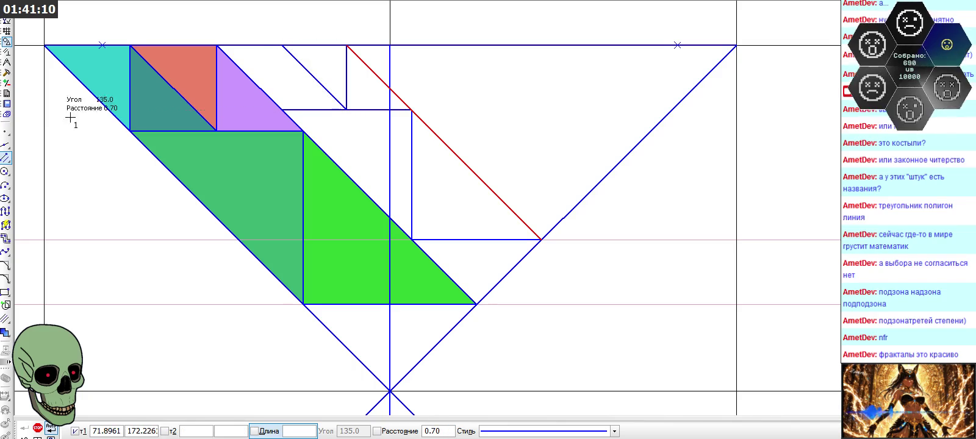
pyautogui.click(7, 157)
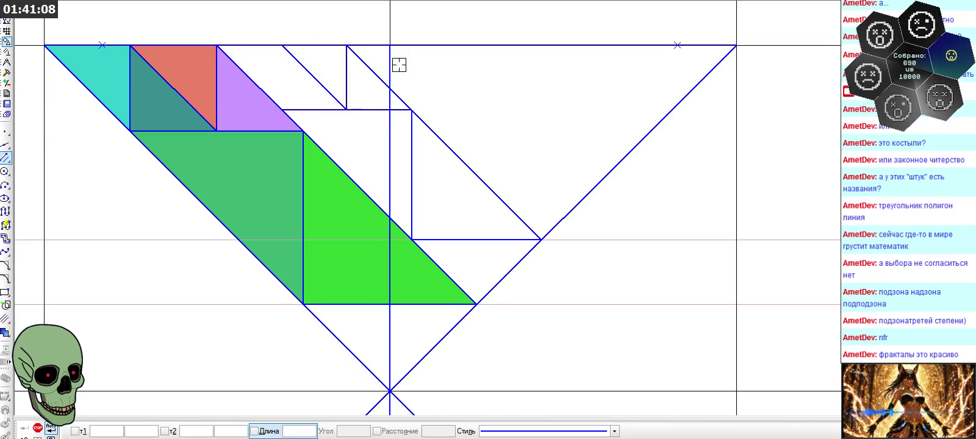
pyautogui.click(390, 110)
pyautogui.click(282, 45)
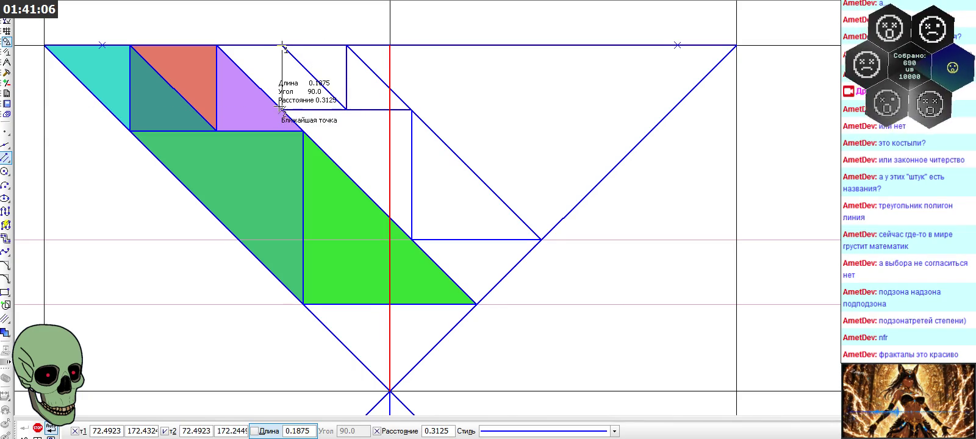
pyautogui.click(282, 114)
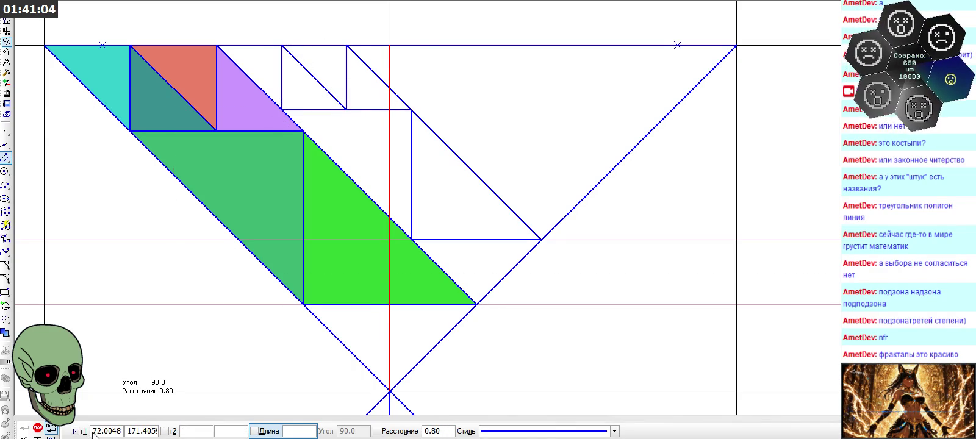
pyautogui.click(37, 429)
pyautogui.scroll(-3, 488, 156)
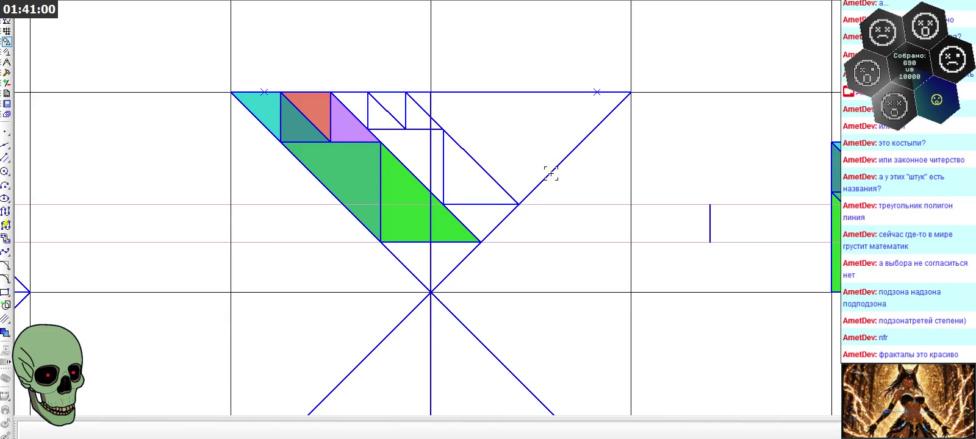
pyautogui.scroll(-3, 264, 120)
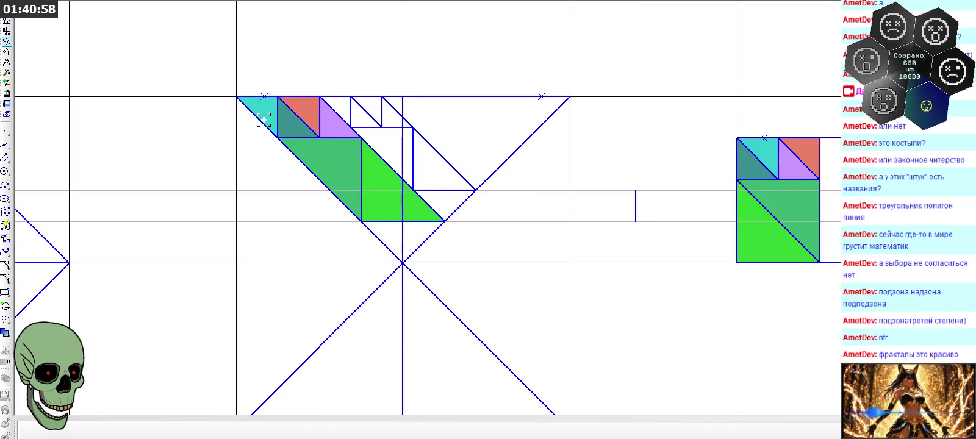
pyautogui.scroll(-1, 264, 120)
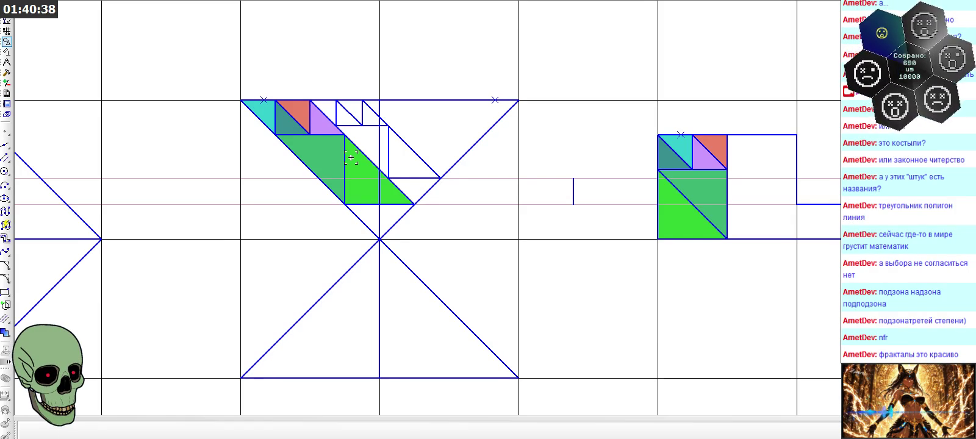
pyautogui.scroll(-1, 351, 158)
pyautogui.scroll(2, 790, 165)
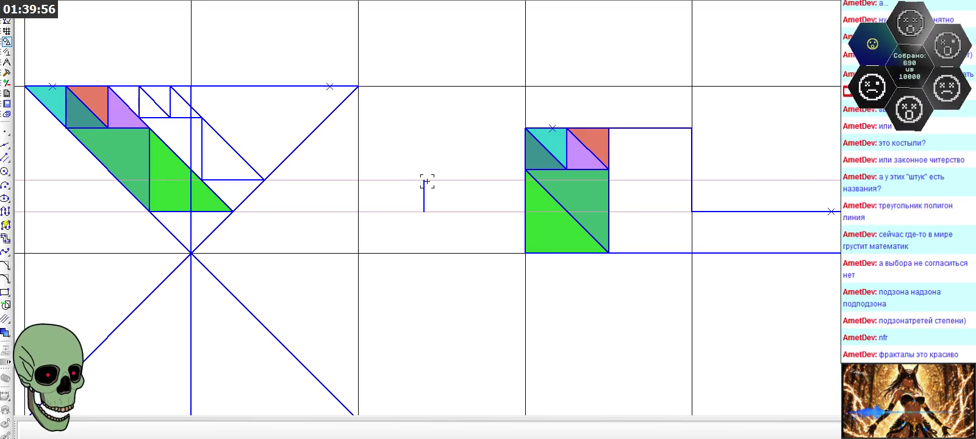
pyautogui.scroll(-2, 427, 182)
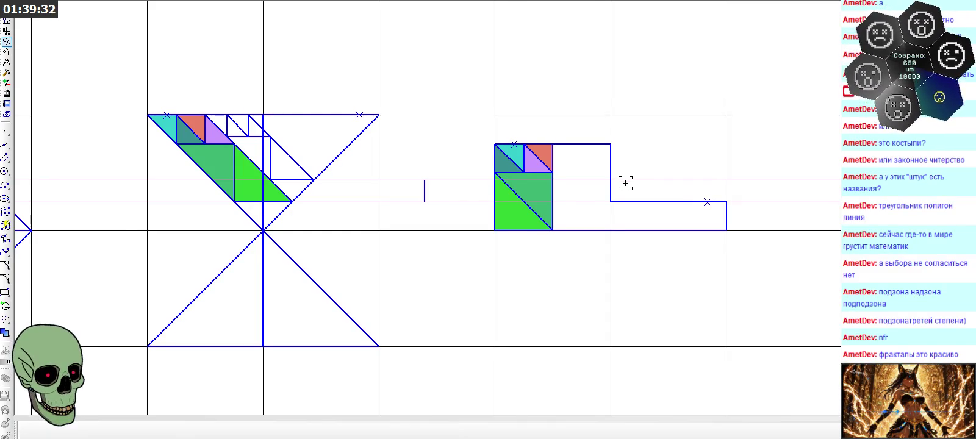
pyautogui.scroll(-1, 625, 182)
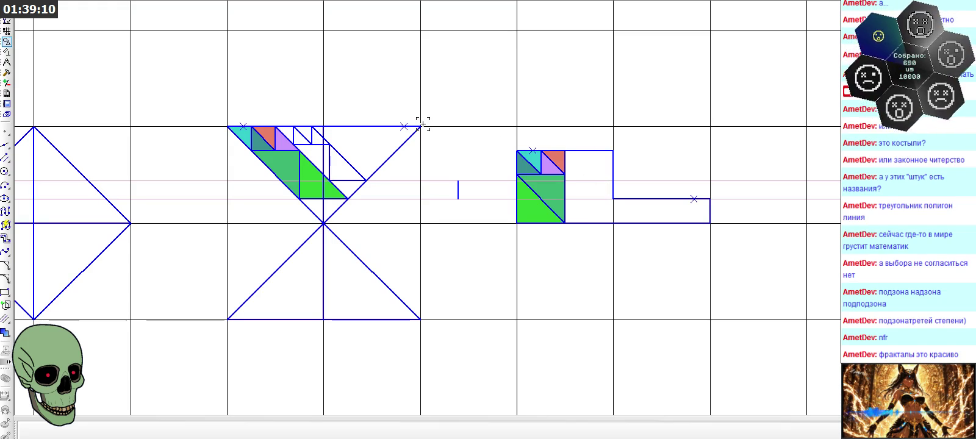
pyautogui.scroll(3, 278, 111)
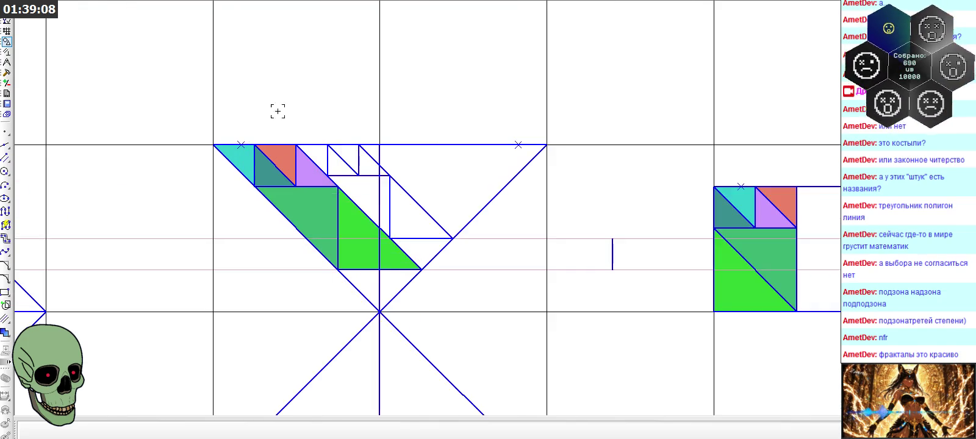
# - Copy the small square's diagonal and paste it at the red square's top-right corner
pyautogui.click(354, 154)
pyautogui.hotkey('ctrl', 'c')
pyautogui.click(328, 145)
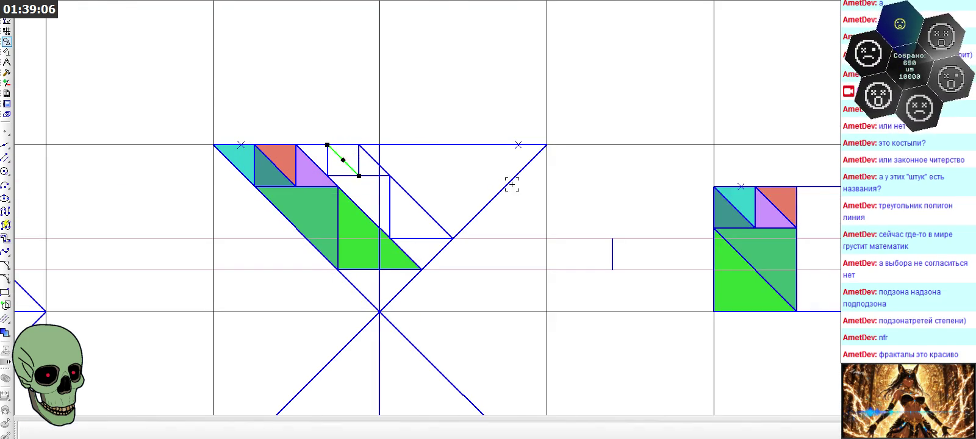
pyautogui.hotkey('ctrl', 'v')
pyautogui.click(796, 187)
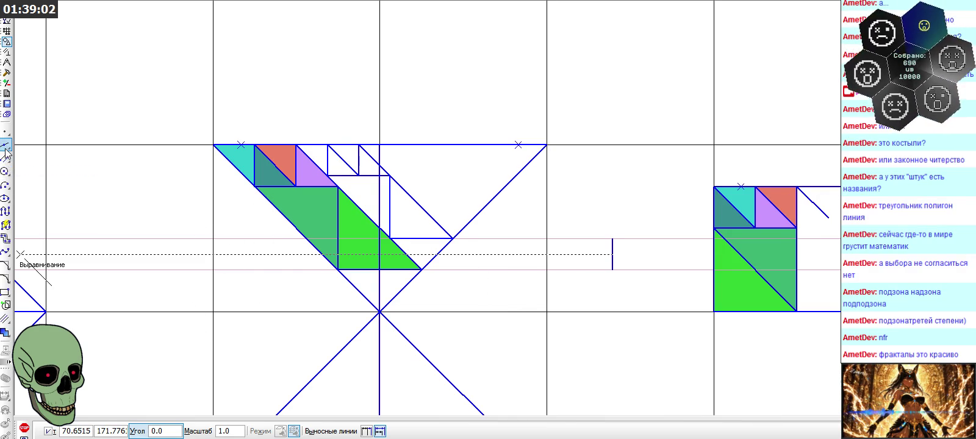
pyautogui.press('Escape')
# - Construct vertical and horizontal auxiliary lines through the pasted diagonal's endpoints
pyautogui.click(6, 144)
pyautogui.scroll(-2, 518, 161)
pyautogui.scroll(3, 748, 200)
pyautogui.click(745, 198)
pyautogui.click(746, 198)
pyautogui.click(745, 212)
pyautogui.click(732, 211)
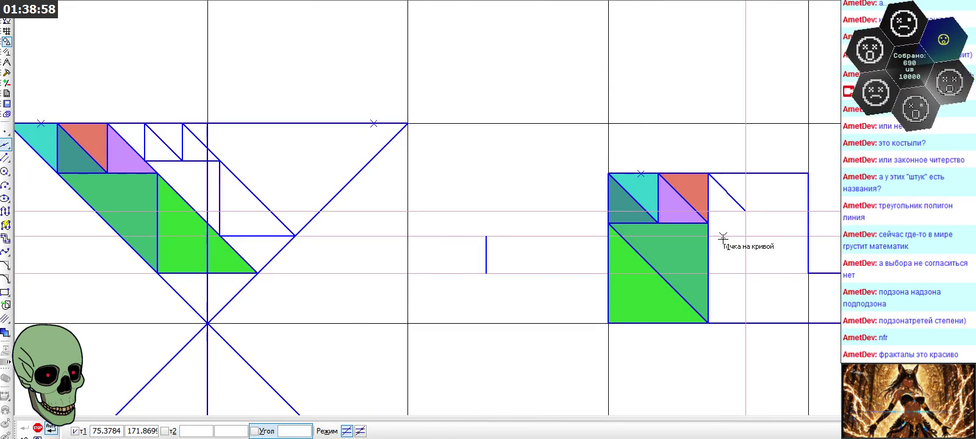
pyautogui.press('Escape')
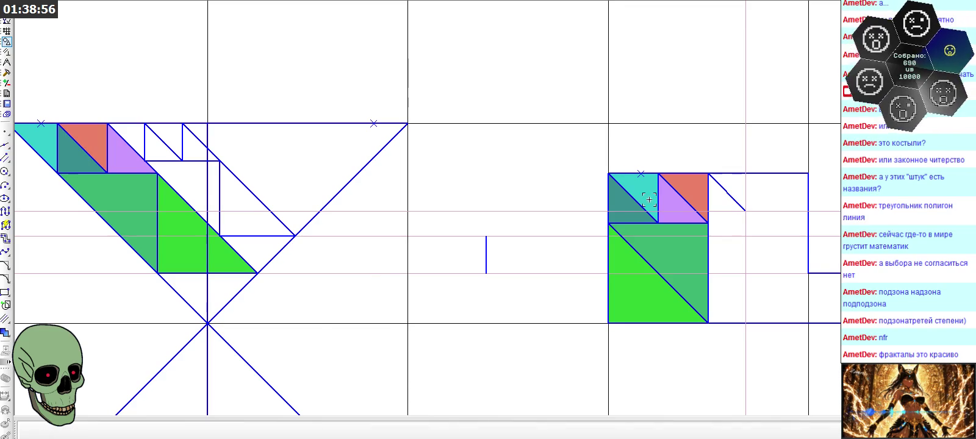
# - Paste a second copy of the diagonal to the right of the first
pyautogui.hotkey('ctrl', 'c')
pyautogui.click(708, 174)
pyautogui.hotkey('ctrl', 'v')
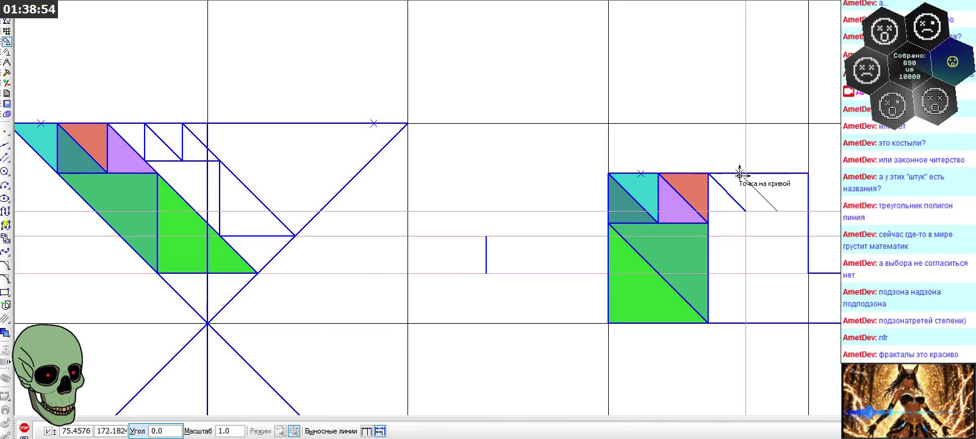
pyautogui.click(745, 174)
pyautogui.click(24, 428)
# - Draw the vertical, bottom and right edges that close the two new small squares
pyautogui.click(6, 145)
pyautogui.click(783, 211)
pyautogui.click(783, 192)
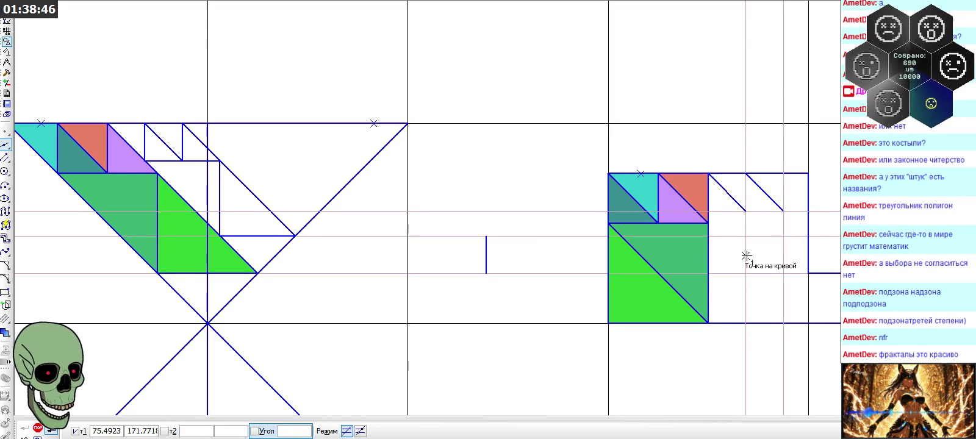
pyautogui.click(6, 159)
pyautogui.click(745, 211)
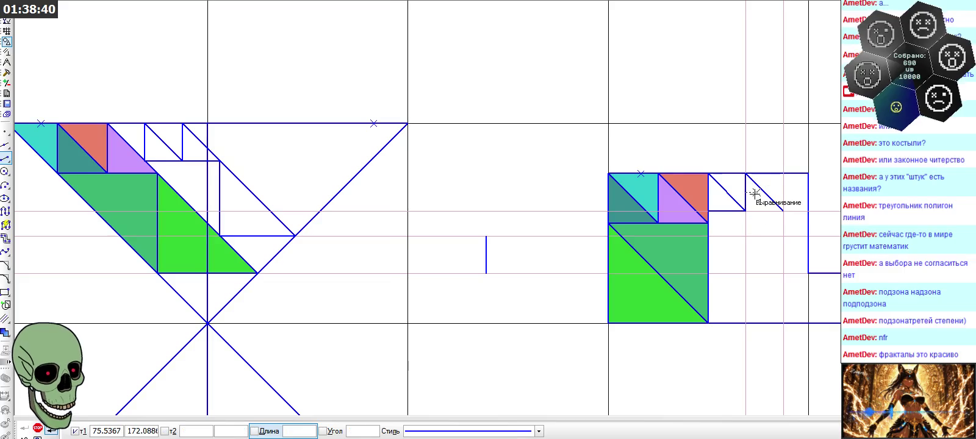
pyautogui.click(784, 211)
pyautogui.click(783, 211)
pyautogui.click(783, 173)
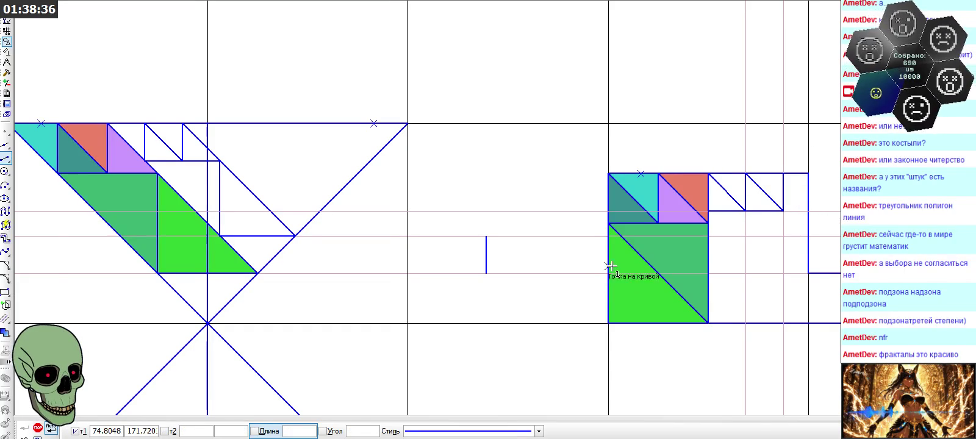
pyautogui.press('Escape')
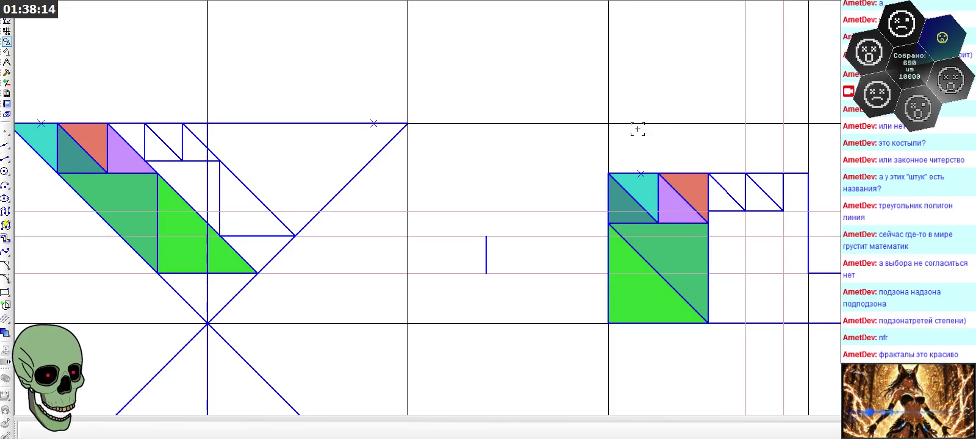
pyautogui.scroll(-2, 719, 78)
pyautogui.scroll(-2, 720, 76)
pyautogui.scroll(-2, 720, 74)
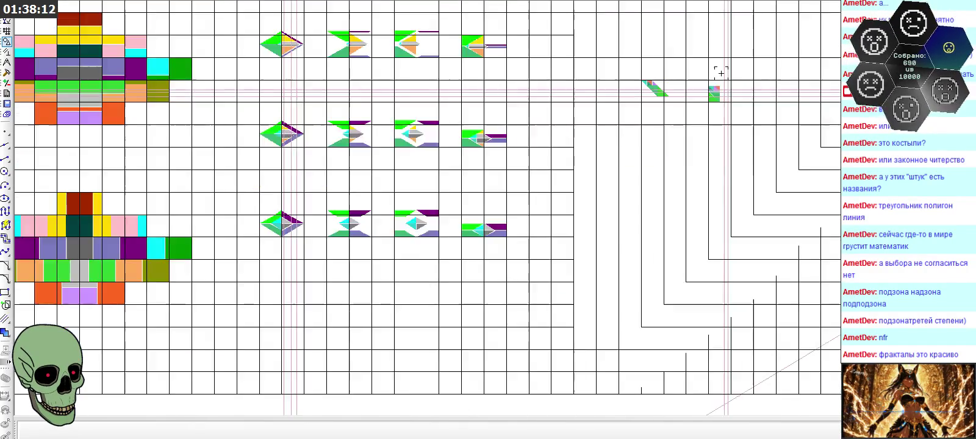
pyautogui.scroll(-1, 720, 73)
pyautogui.scroll(-2, 720, 74)
pyautogui.scroll(-2, 671, 74)
pyautogui.scroll(-2, 629, 75)
pyautogui.scroll(-1, 588, 76)
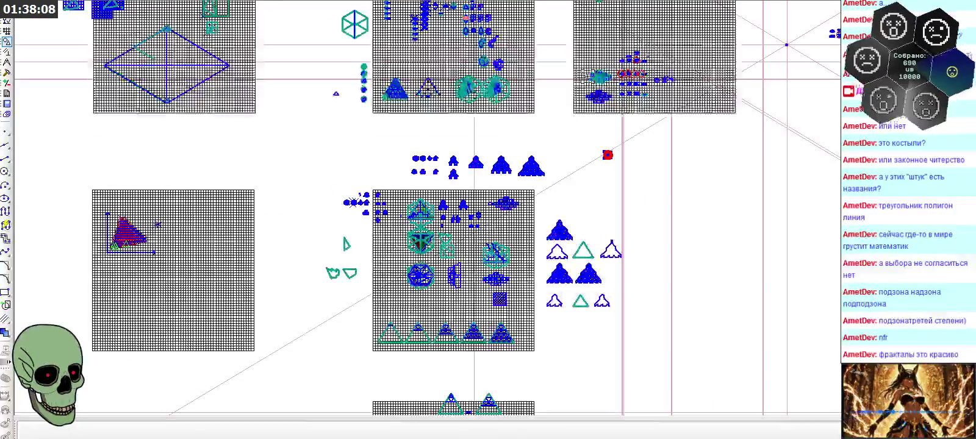
pyautogui.scroll(-1, 467, 84)
pyautogui.scroll(-1, 466, 84)
pyautogui.scroll(1, 455, 341)
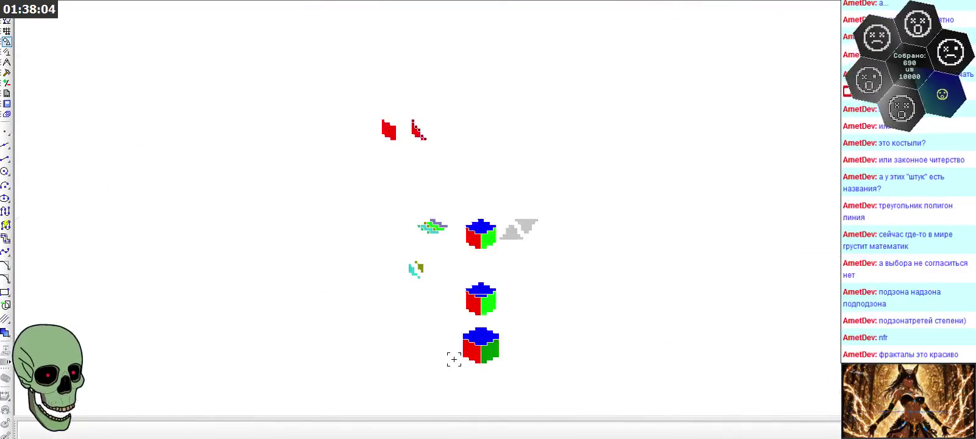
pyautogui.scroll(1, 455, 341)
pyautogui.scroll(1, 455, 341)
pyautogui.scroll(1, 457, 353)
pyautogui.scroll(-1, 457, 353)
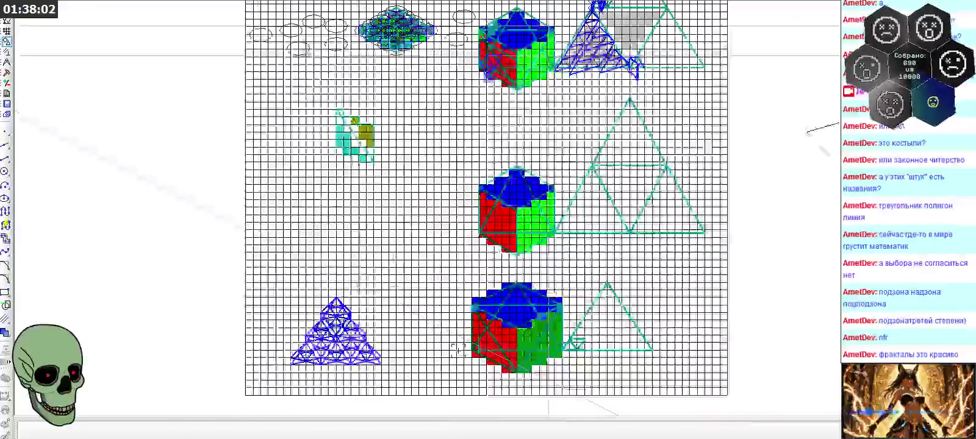
pyautogui.scroll(2, 299, 363)
pyautogui.scroll(2, 299, 364)
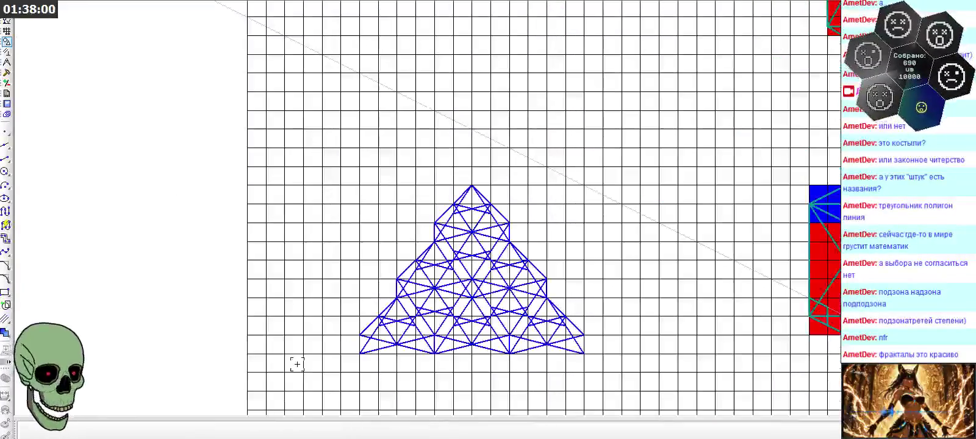
pyautogui.scroll(-3, 299, 364)
pyautogui.scroll(-1, 298, 363)
pyautogui.scroll(-1, 299, 364)
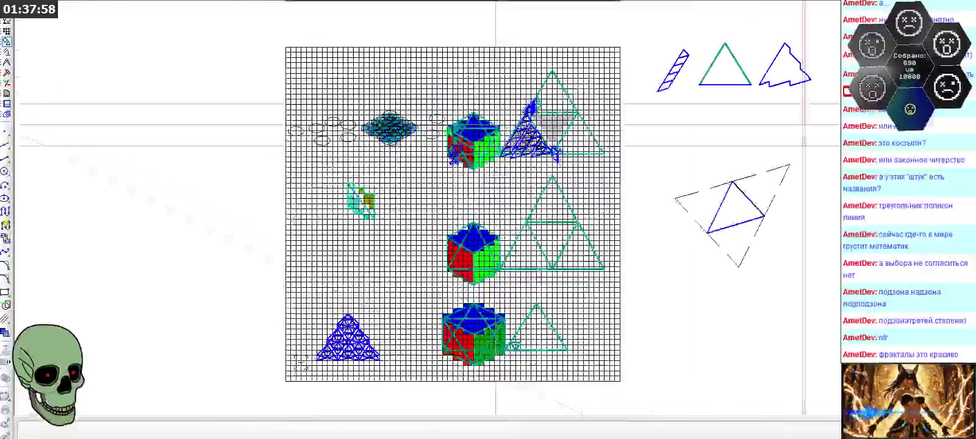
pyautogui.scroll(2, 473, 113)
pyautogui.scroll(1, 473, 113)
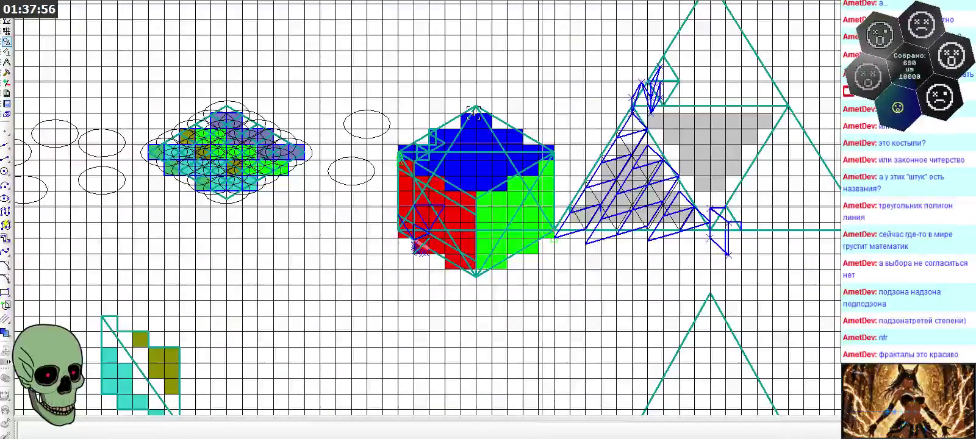
pyautogui.scroll(-1, 475, 229)
pyautogui.scroll(-2, 484, 278)
pyautogui.scroll(-3, 484, 295)
pyautogui.scroll(2, 473, 107)
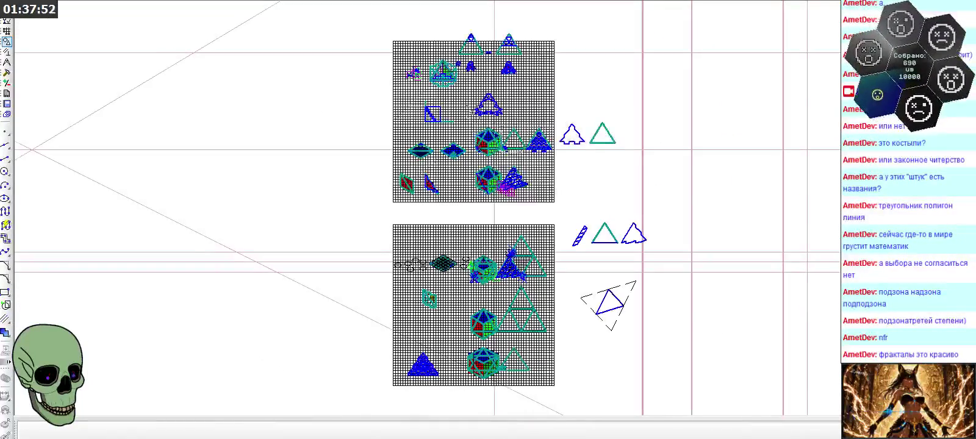
pyautogui.scroll(2, 473, 106)
pyautogui.scroll(1, 472, 104)
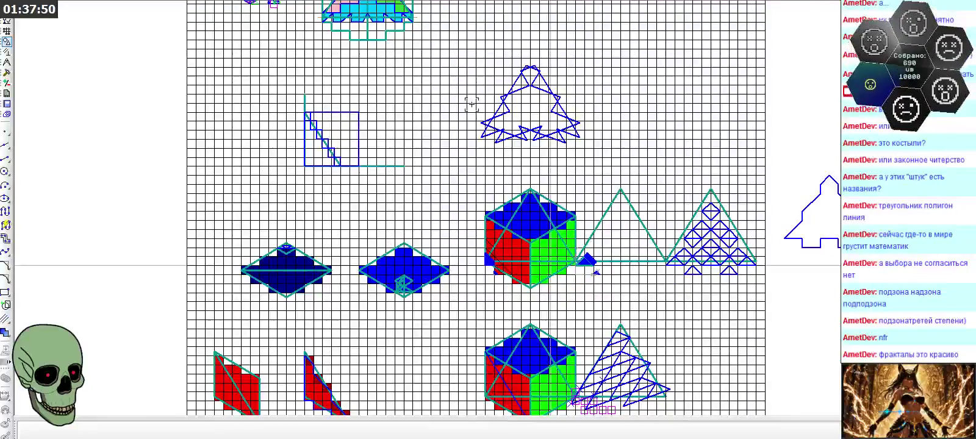
pyautogui.scroll(-1, 470, 103)
pyautogui.scroll(-2, 475, 226)
pyautogui.scroll(-1, 479, 349)
pyautogui.scroll(-1, 482, 353)
pyautogui.scroll(-2, 483, 354)
pyautogui.scroll(-1, 577, 398)
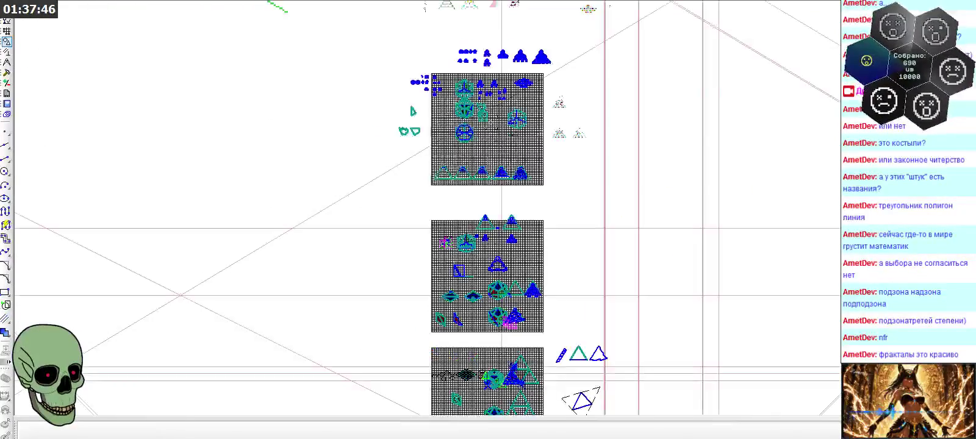
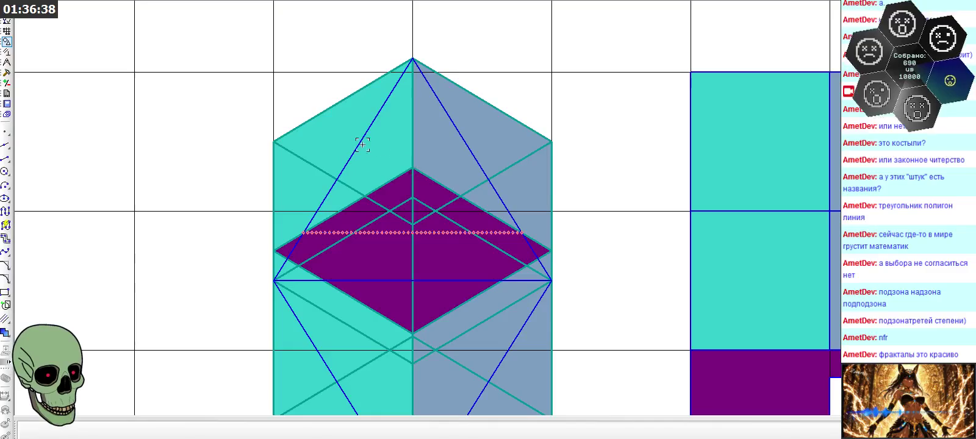
# - Select the rhombus edge running from the apex to the left vertex, then clear the selection
pyautogui.scroll(-1, 361, 125)
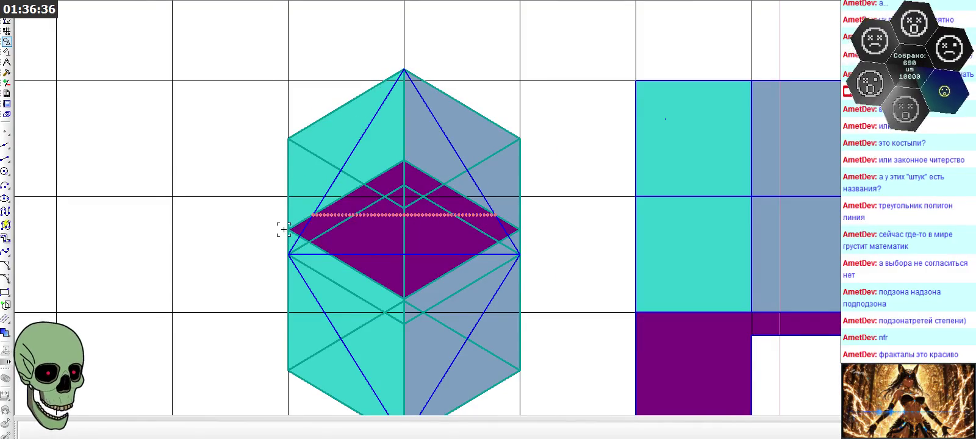
pyautogui.click(359, 142)
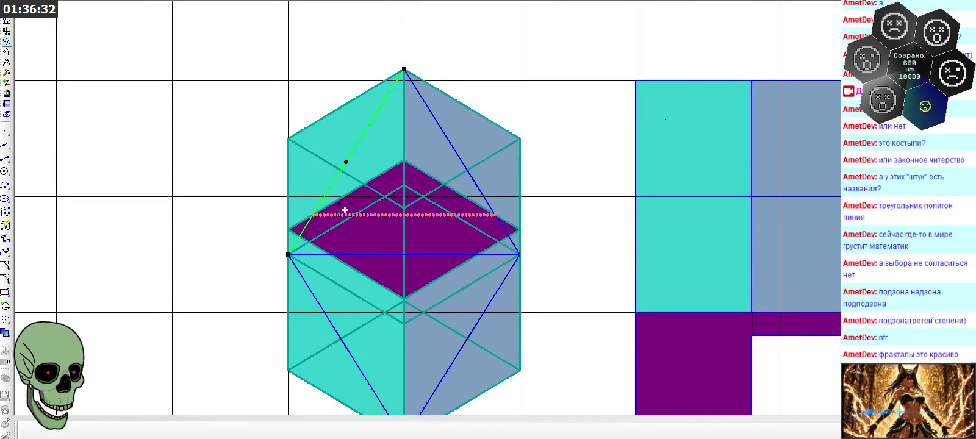
pyautogui.scroll(1, 375, 222)
pyautogui.scroll(1, 376, 221)
pyautogui.click(213, 224)
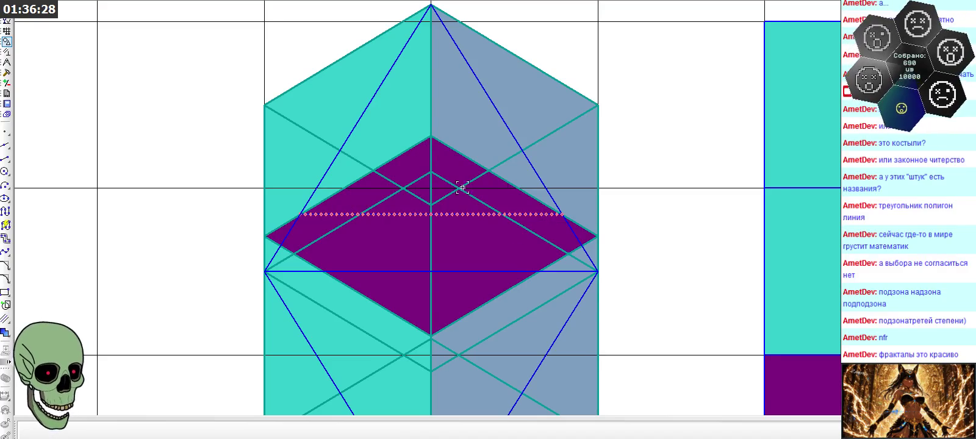
# - Select the purple L-shaped polygon and the next figure's top-left purple square, then deselect
pyautogui.scroll(1, 458, 221)
pyautogui.scroll(1, 458, 220)
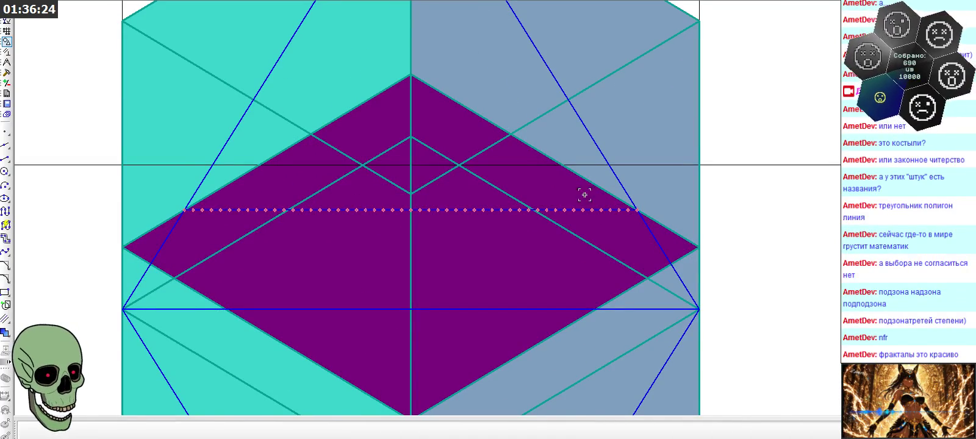
pyautogui.scroll(-1, 383, 193)
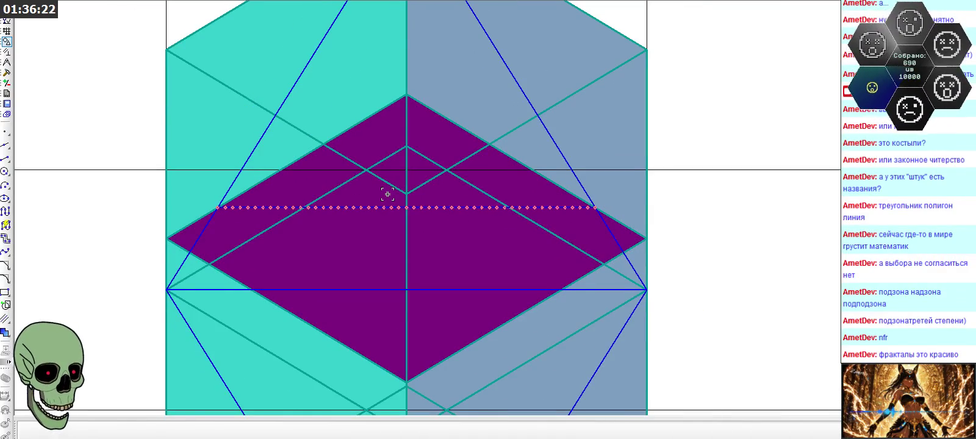
pyautogui.scroll(-3, 397, 210)
pyautogui.scroll(-3, 390, 195)
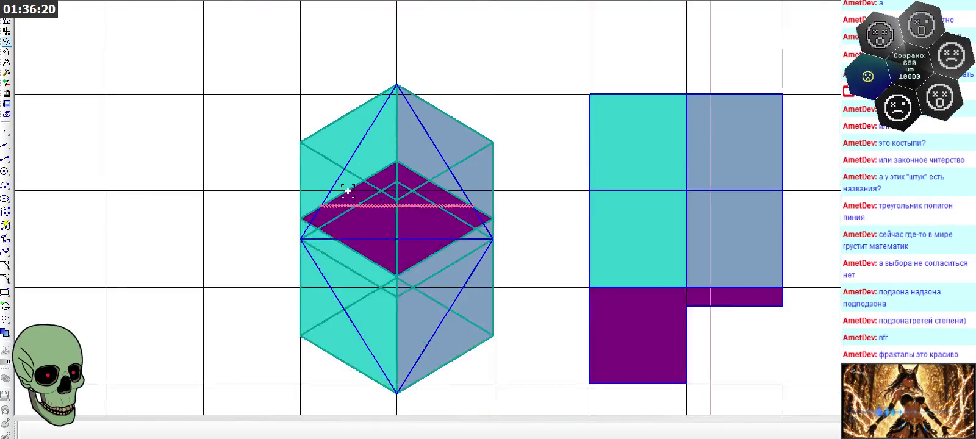
pyautogui.scroll(-3, 388, 186)
pyautogui.scroll(-2, 275, 164)
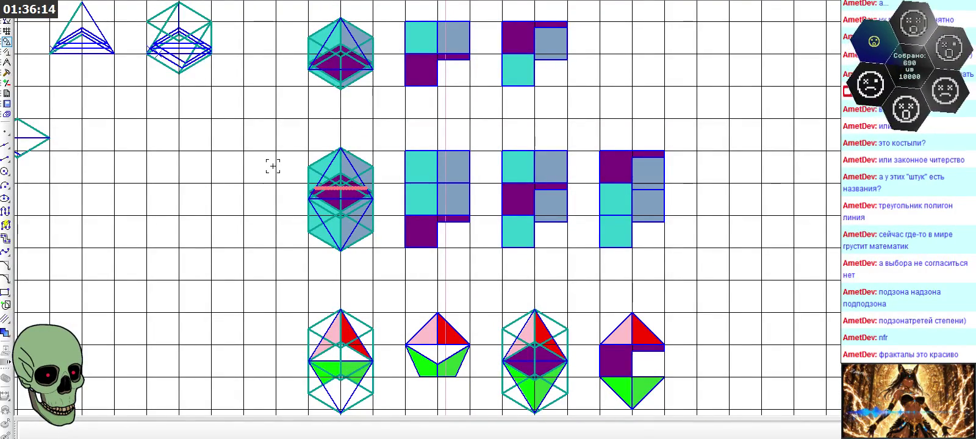
pyautogui.scroll(3, 593, 199)
pyautogui.scroll(1, 594, 198)
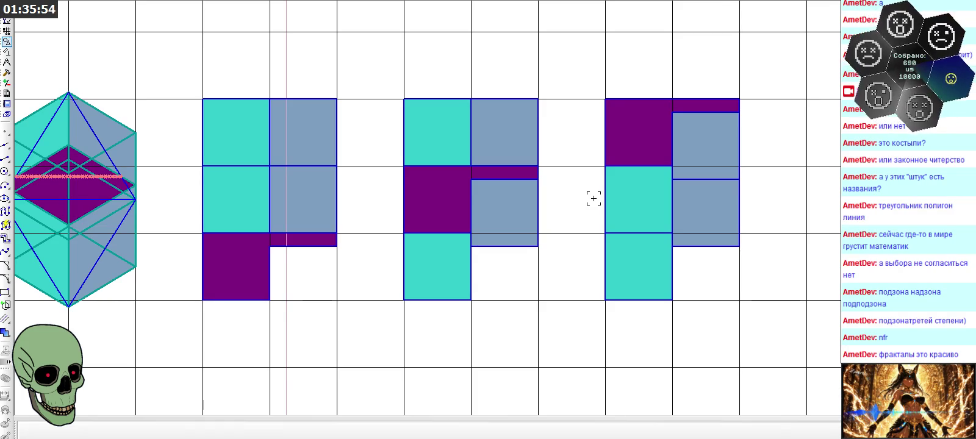
pyautogui.scroll(-1, 594, 198)
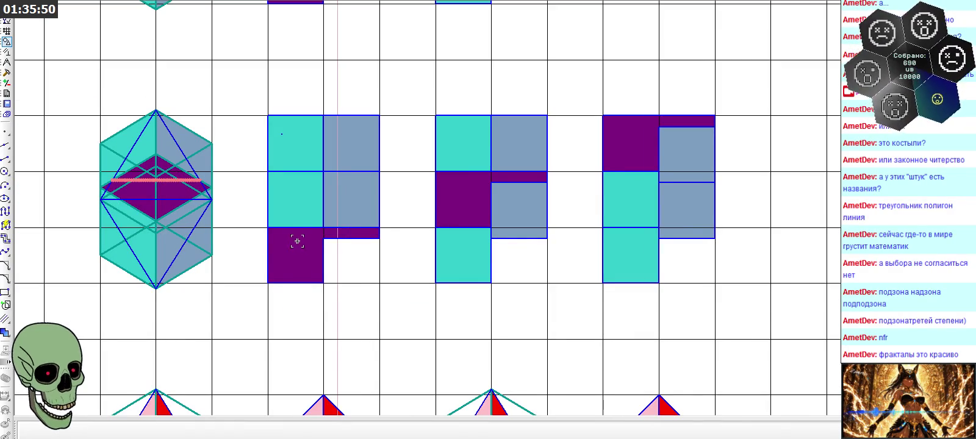
pyautogui.click(317, 247)
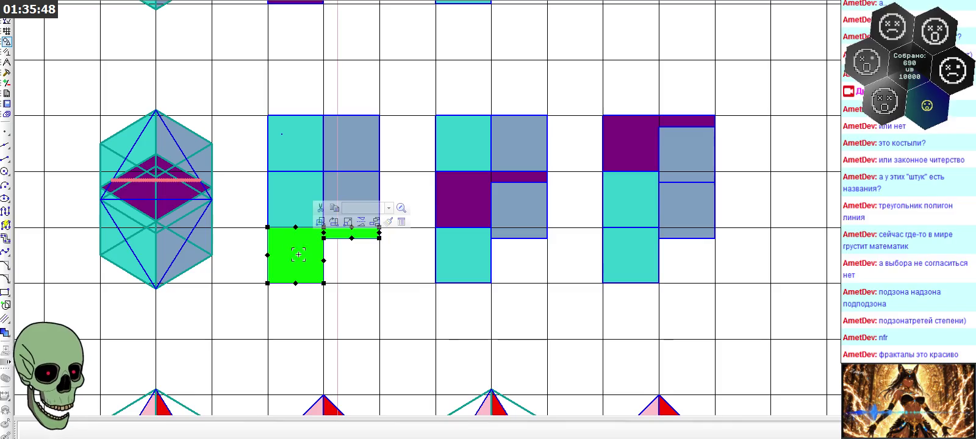
pyautogui.click(622, 143)
pyautogui.click(588, 157)
# - Zoom out across the sheet, then zoom in on the grids showing the red pixelated diagonal line
pyautogui.scroll(-2, 284, 241)
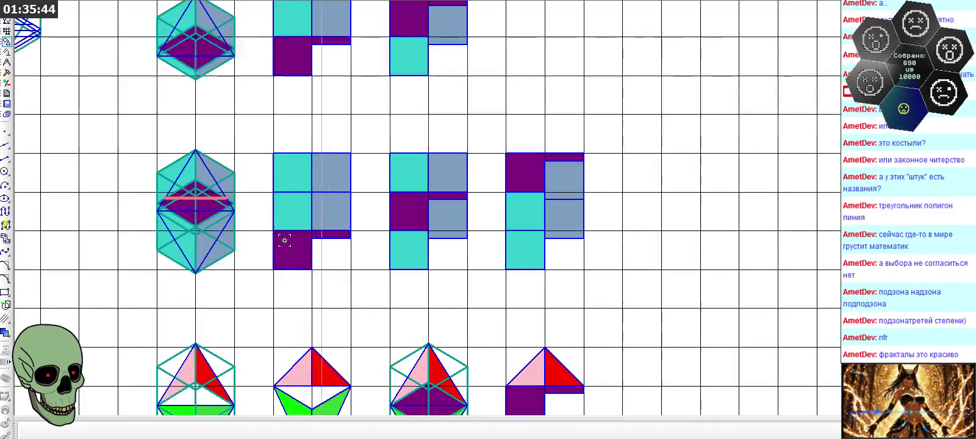
pyautogui.scroll(-1, 285, 240)
pyautogui.scroll(-1, 284, 240)
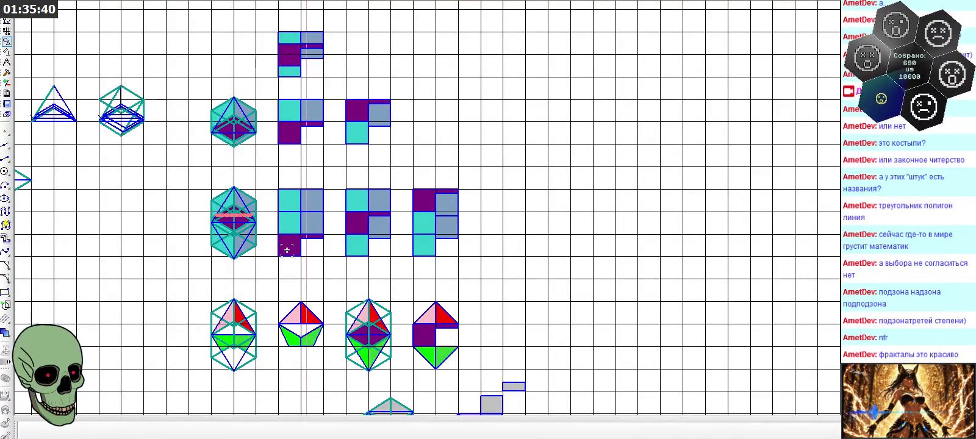
pyautogui.scroll(2, 329, 211)
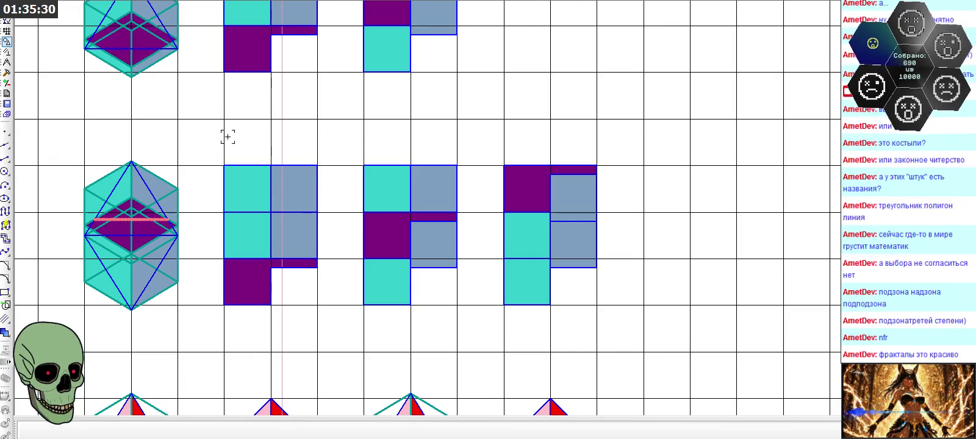
pyautogui.scroll(-2, 238, 157)
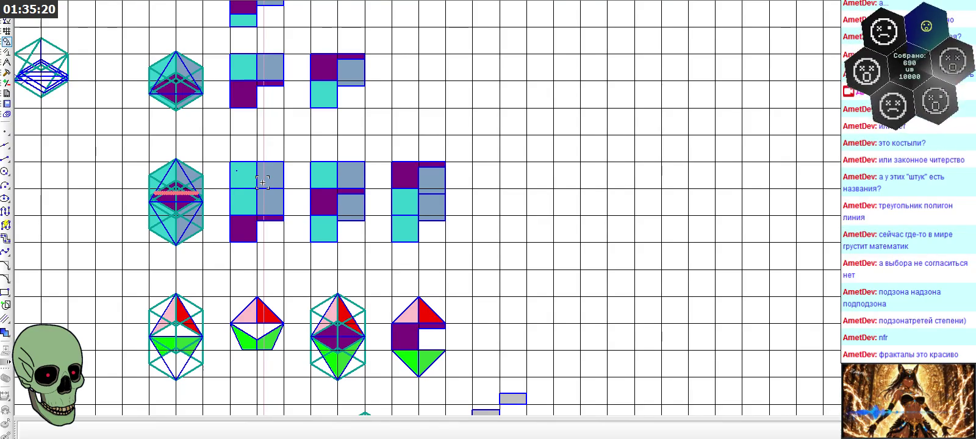
pyautogui.scroll(-1, 263, 182)
pyautogui.scroll(-2, 263, 182)
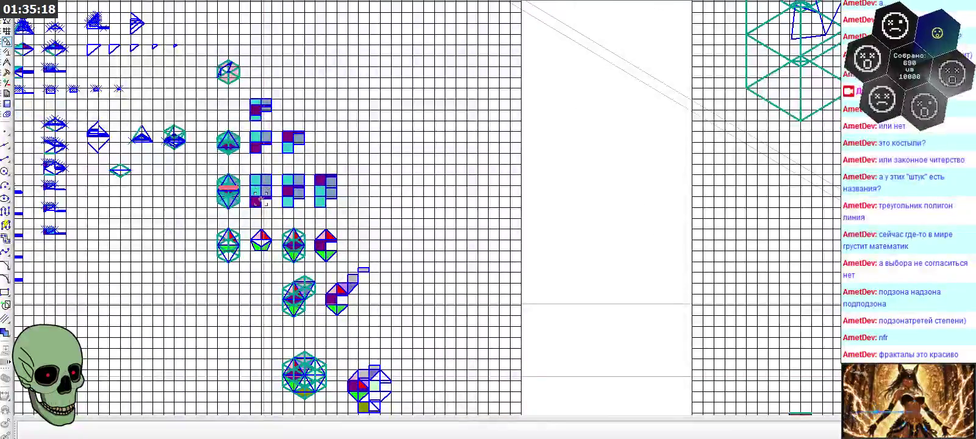
pyautogui.scroll(2, 281, 305)
pyautogui.scroll(1, 281, 305)
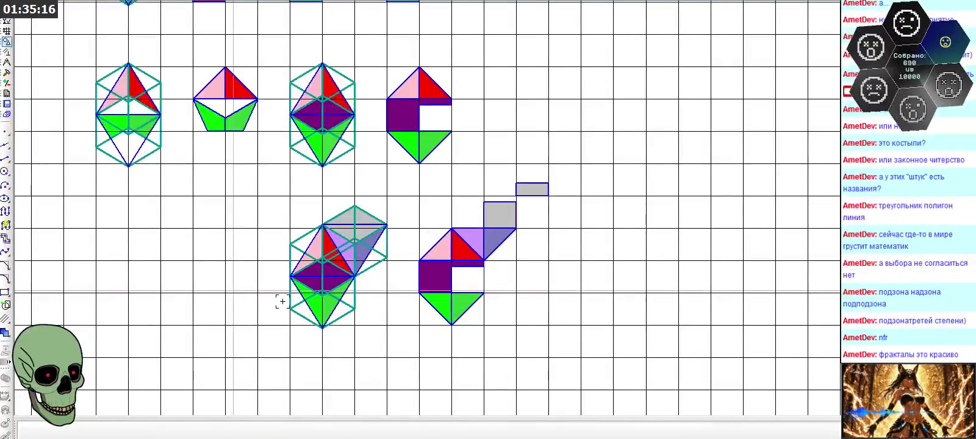
pyautogui.scroll(-1, 282, 301)
pyautogui.scroll(-2, 282, 301)
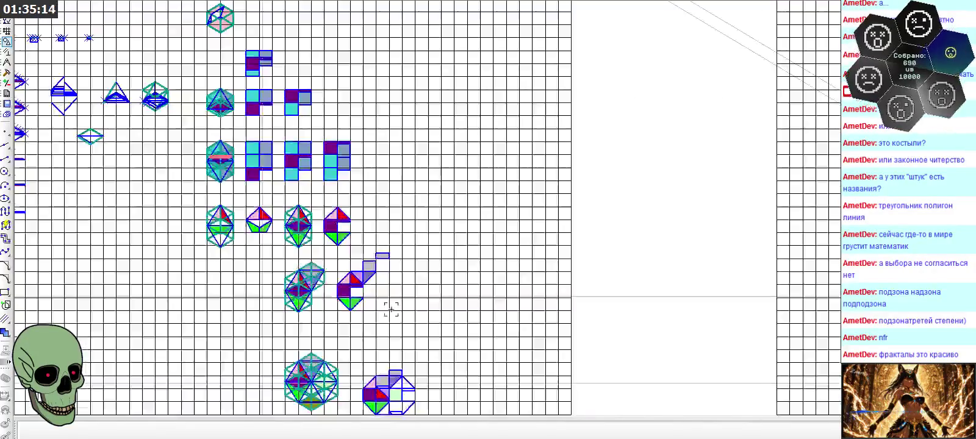
pyautogui.scroll(-1, 366, 305)
pyautogui.scroll(-1, 442, 308)
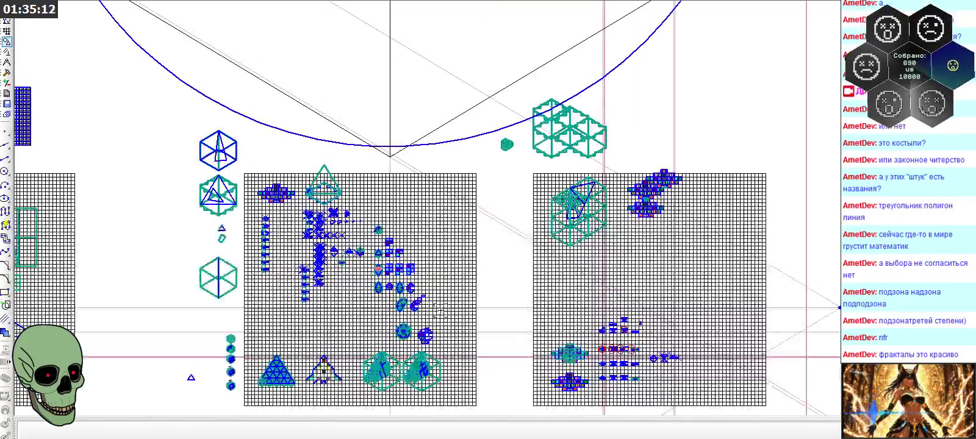
pyautogui.scroll(-2, 441, 309)
pyautogui.scroll(-1, 440, 309)
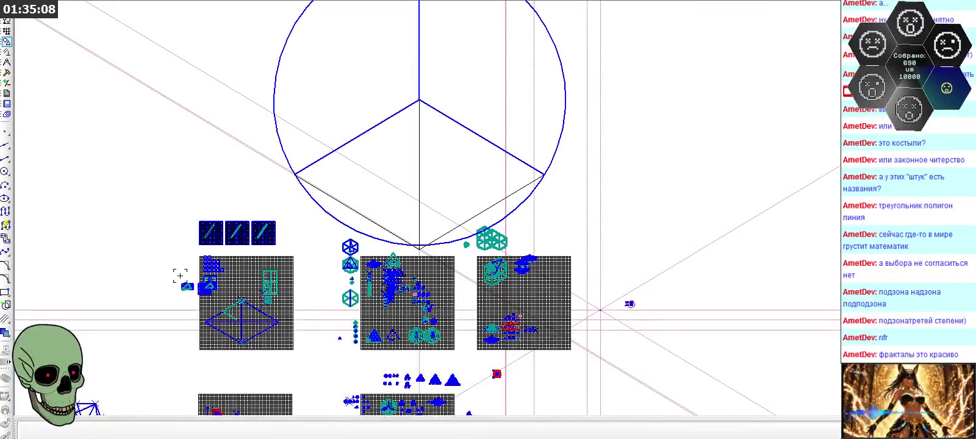
pyautogui.scroll(1, 190, 230)
pyautogui.scroll(1, 192, 167)
pyautogui.scroll(2, 214, 224)
pyautogui.scroll(1, 214, 223)
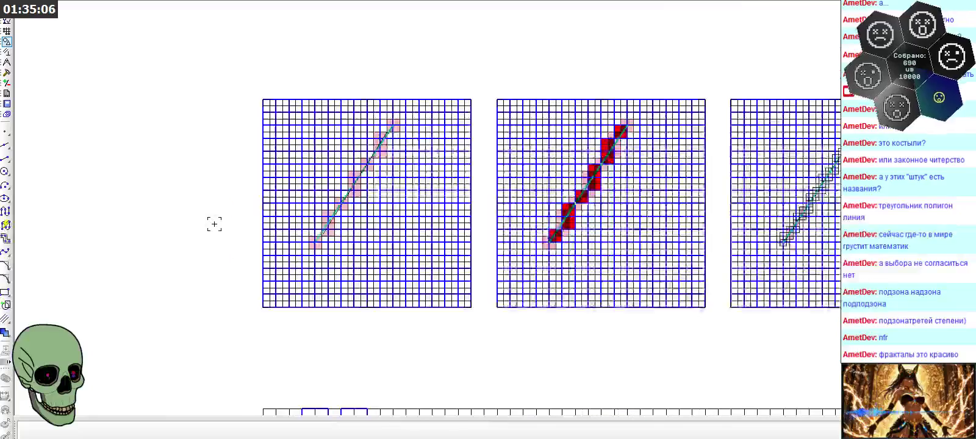
pyautogui.scroll(1, 346, 227)
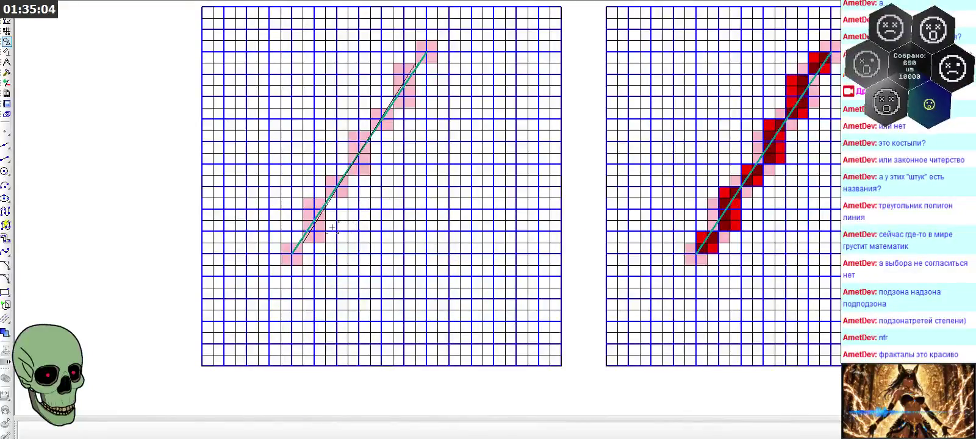
pyautogui.scroll(-2, 255, 222)
pyautogui.scroll(3, 667, 175)
pyautogui.scroll(2, 667, 175)
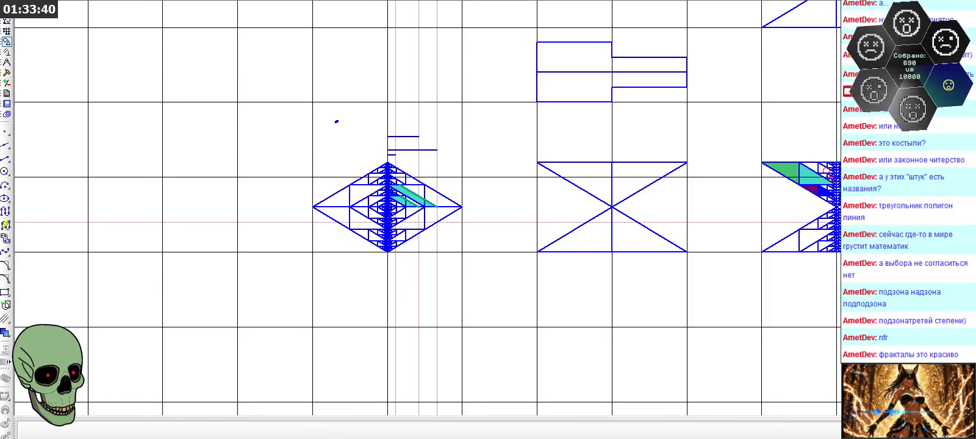
# - Zoom out, then close in on the crossed triangle and square tiled teal, red, purple and green
pyautogui.scroll(-3, 133, 227)
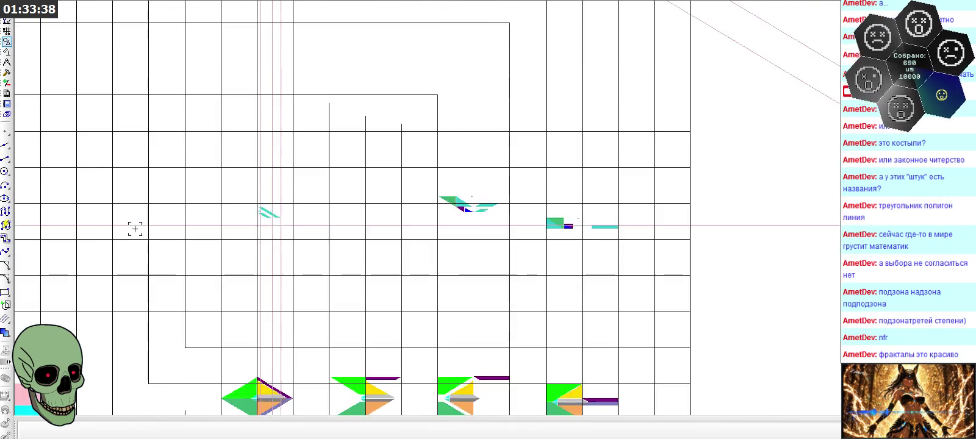
pyautogui.scroll(3, 514, 237)
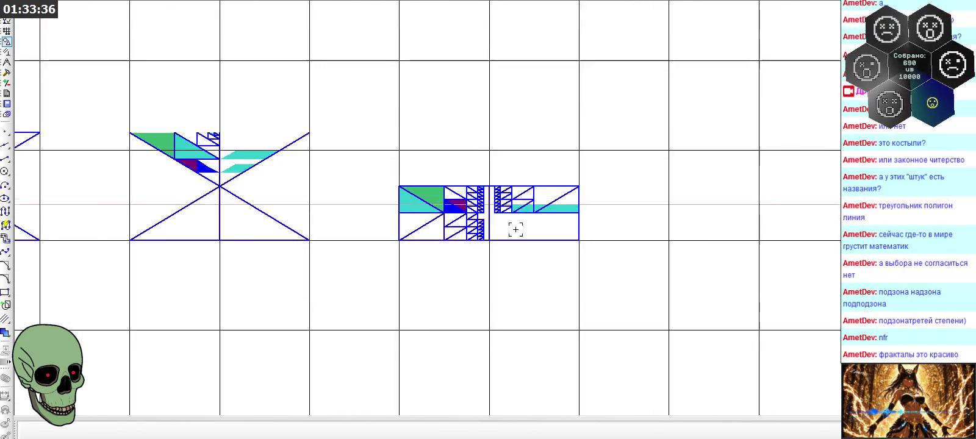
pyautogui.scroll(3, 514, 232)
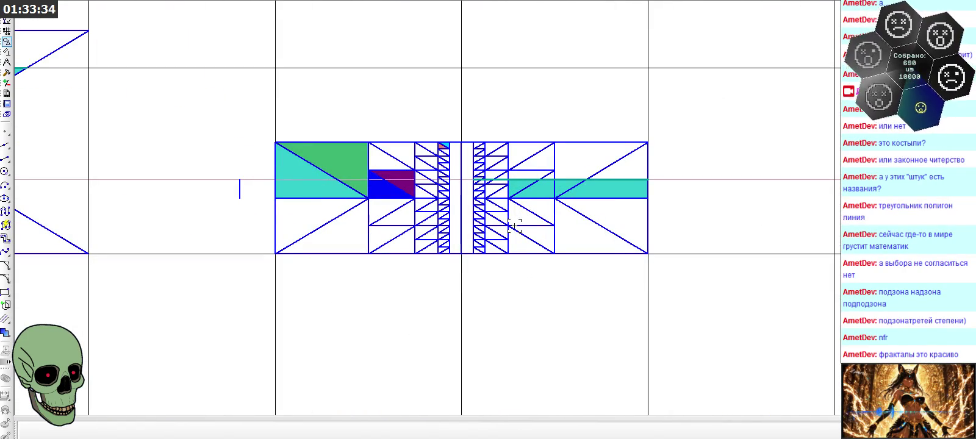
pyautogui.scroll(-3, 513, 224)
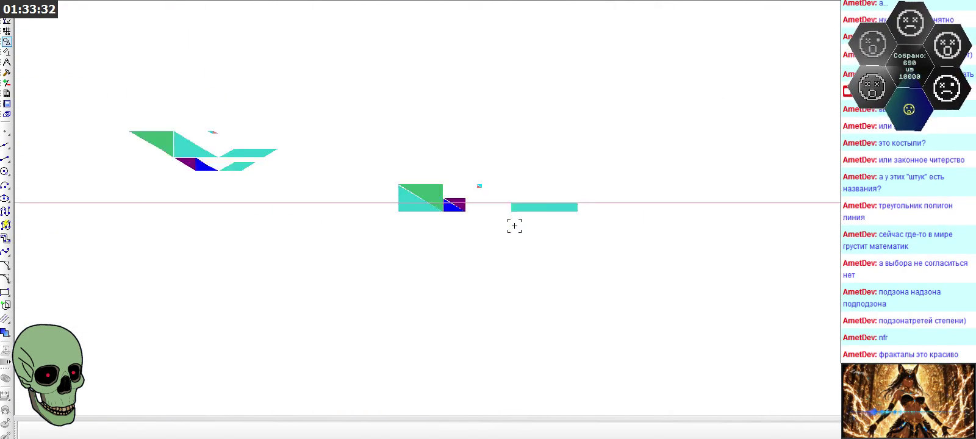
pyautogui.scroll(-2, 671, 329)
pyautogui.scroll(2, 671, 330)
pyautogui.scroll(1, 720, 363)
pyautogui.scroll(2, 719, 360)
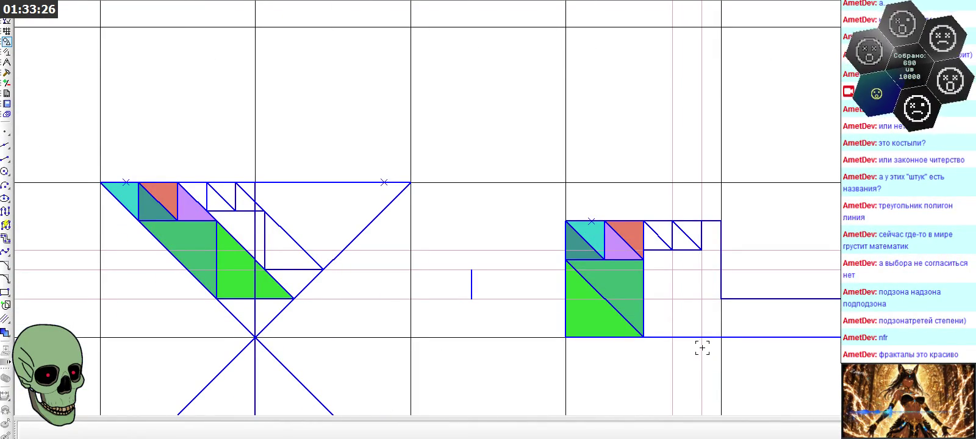
# - Stretch the short vertical line in the left figure up to meet the upper horizontal edge
pyautogui.scroll(1, 283, 219)
pyautogui.scroll(1, 283, 219)
pyautogui.click(278, 227)
pyautogui.click(257, 239)
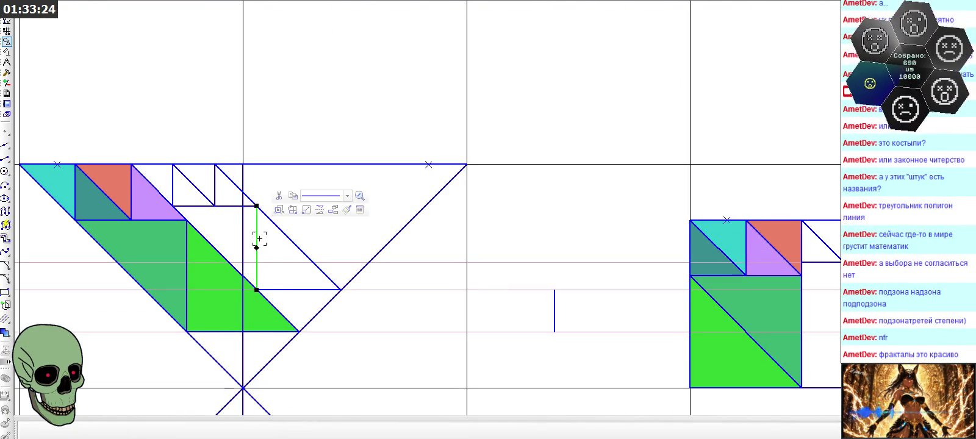
pyautogui.click(280, 266)
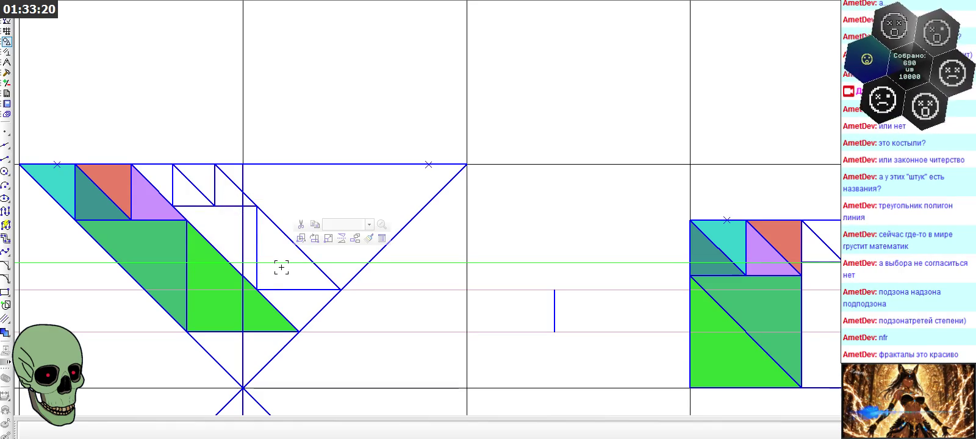
pyautogui.click(256, 244)
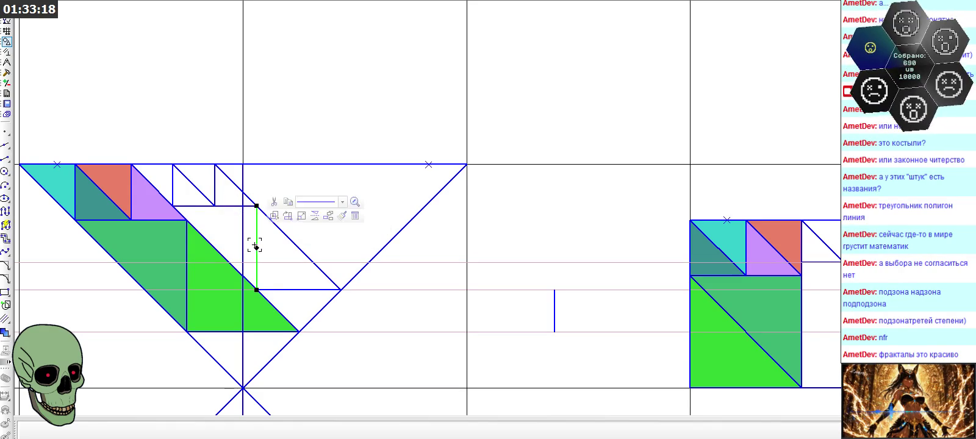
pyautogui.moveTo(257, 217); pyautogui.dragTo(257, 206)
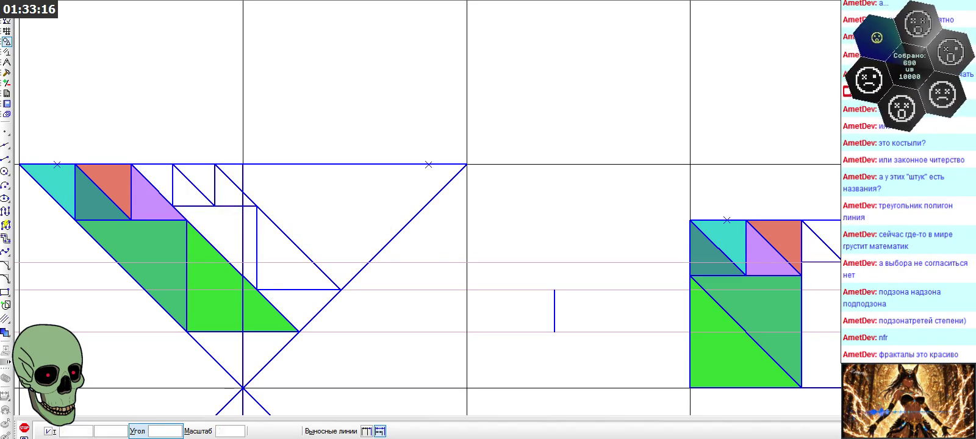
pyautogui.scroll(-2, 380, 220)
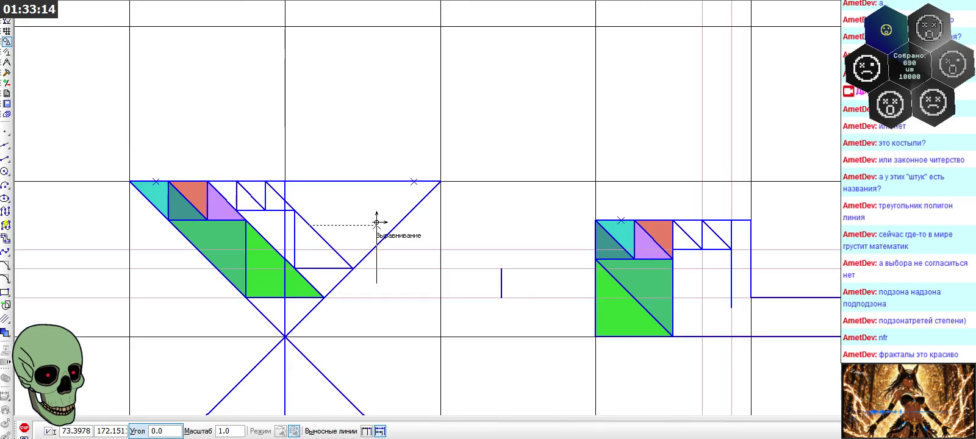
pyautogui.scroll(2, 671, 262)
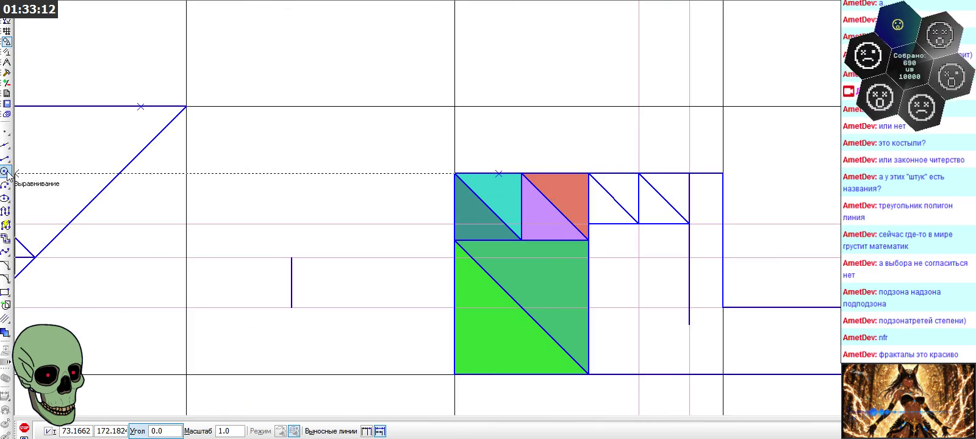
# - Draw a diagonal segment from the vertical line's bottom end to the purple triangle's corner
pyautogui.click(5, 171)
pyautogui.click(6, 158)
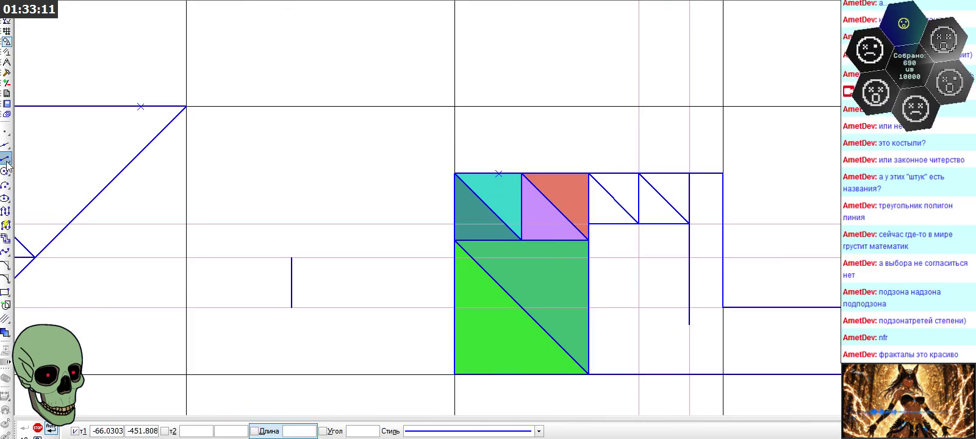
pyautogui.click(689, 323)
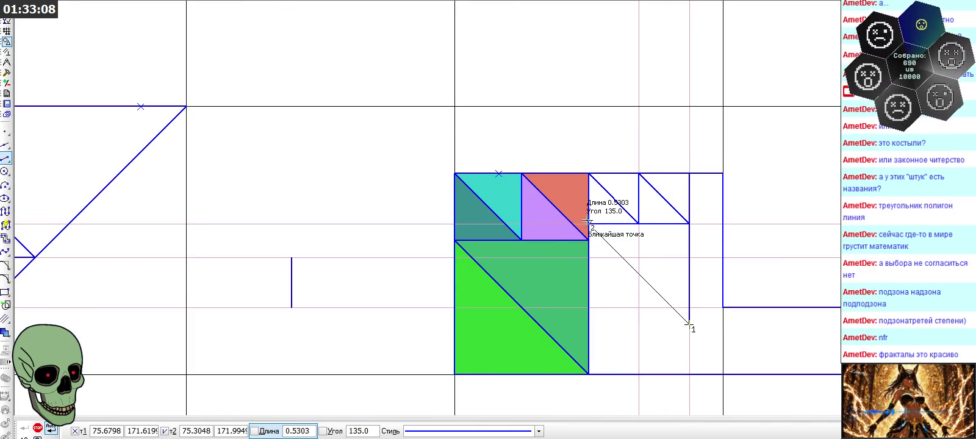
pyautogui.click(589, 224)
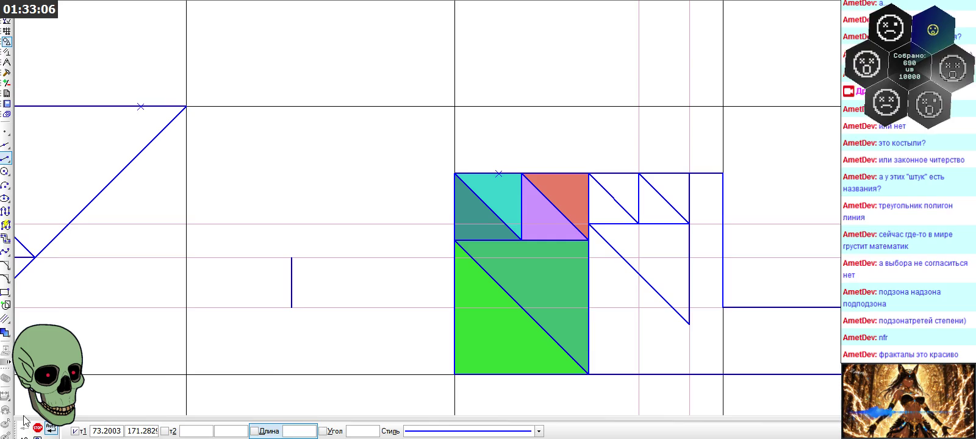
pyautogui.click(37, 429)
# - Rotate the right figure's vertical line 90° about its bottom end so it lies horizontal
pyautogui.click(689, 281)
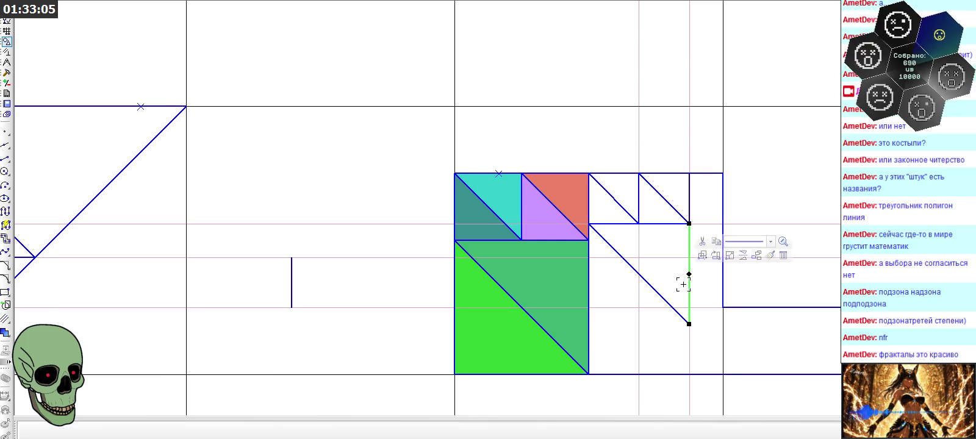
pyautogui.click(715, 255)
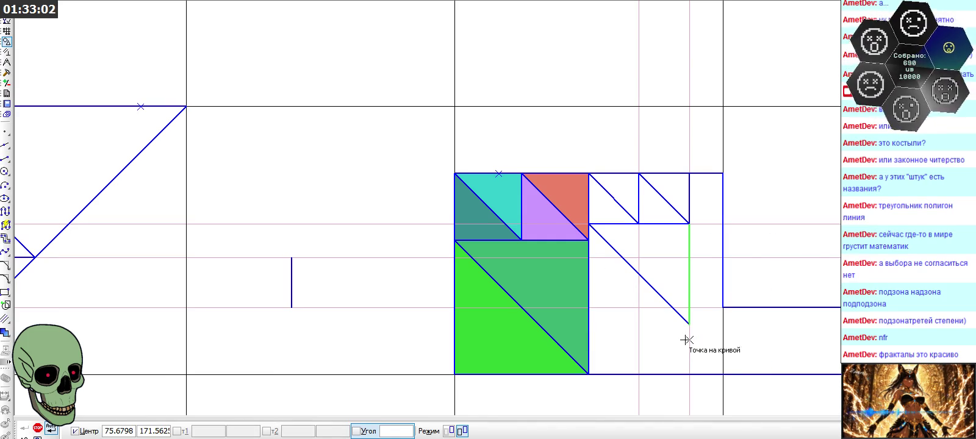
pyautogui.click(686, 325)
pyautogui.click(690, 295)
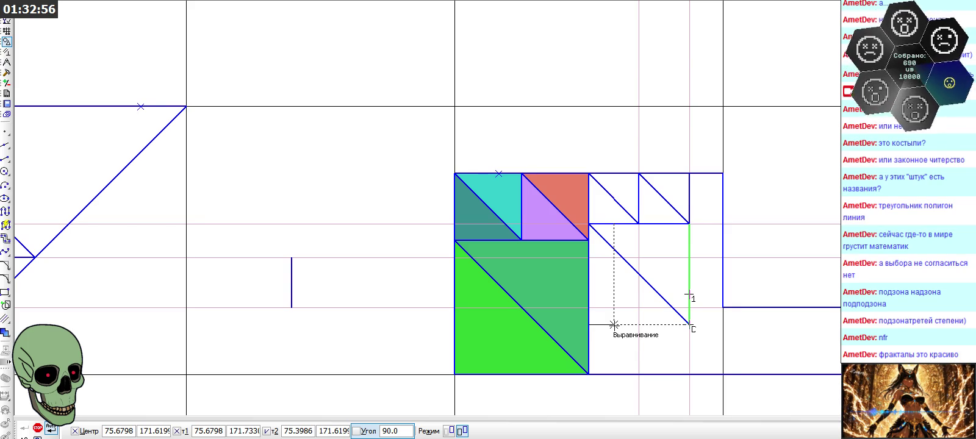
pyautogui.click(613, 324)
pyautogui.click(40, 428)
pyautogui.scroll(-2, 305, 136)
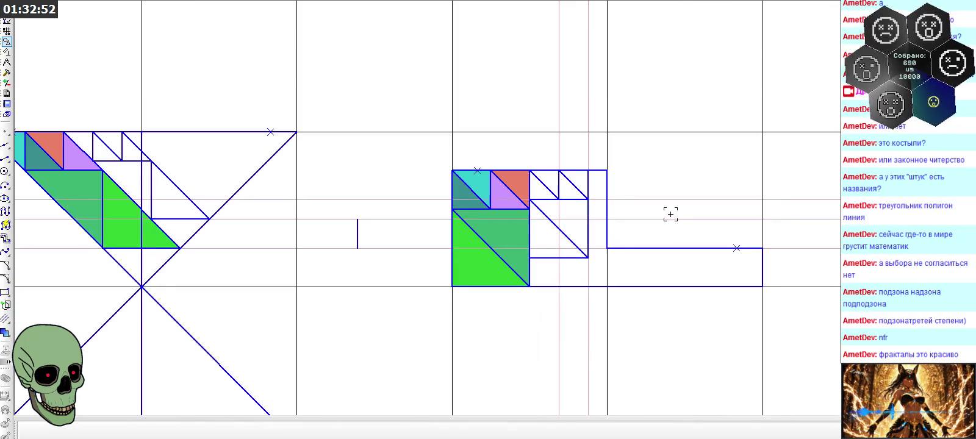
pyautogui.scroll(-1, 366, 217)
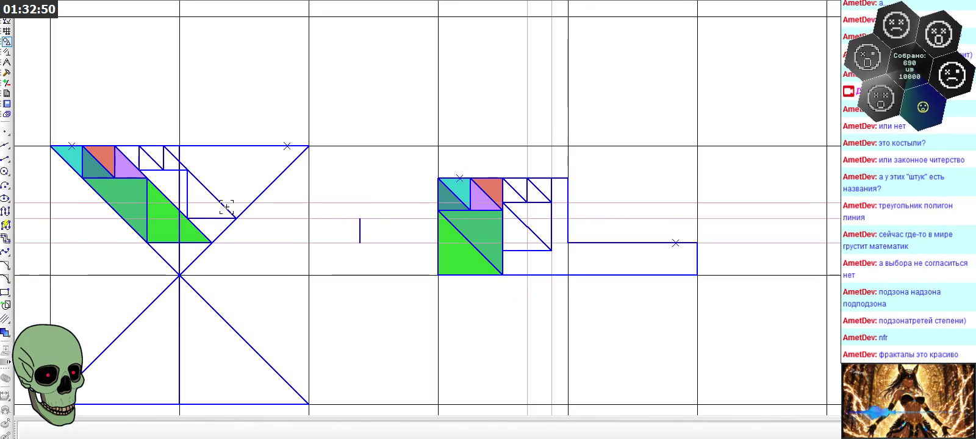
# - Hatch the two small top triangles and the narrow sliver beside them in olive (dark yellow)
pyautogui.click(6, 333)
pyautogui.scroll(3, 104, 159)
pyautogui.click(175, 432)
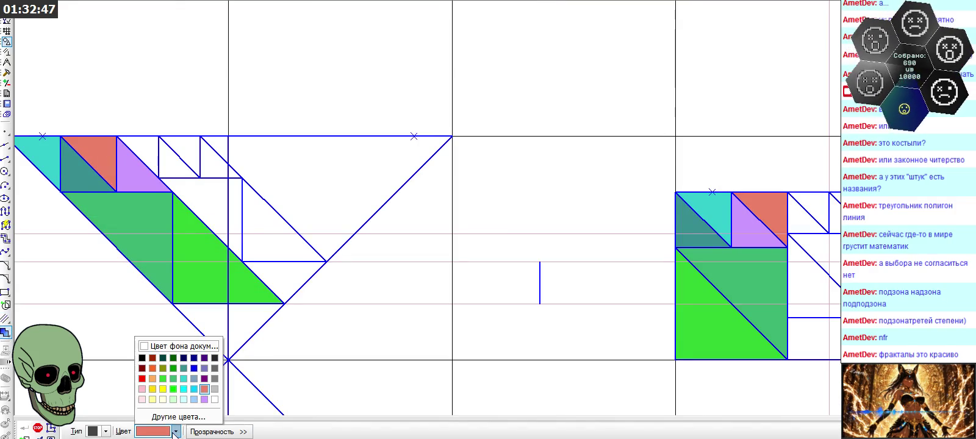
pyautogui.click(163, 368)
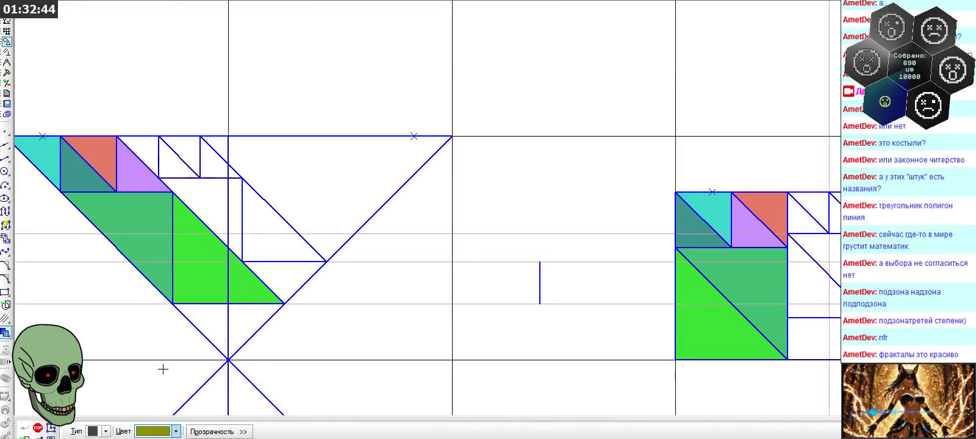
pyautogui.click(177, 169)
pyautogui.click(211, 167)
pyautogui.click(232, 174)
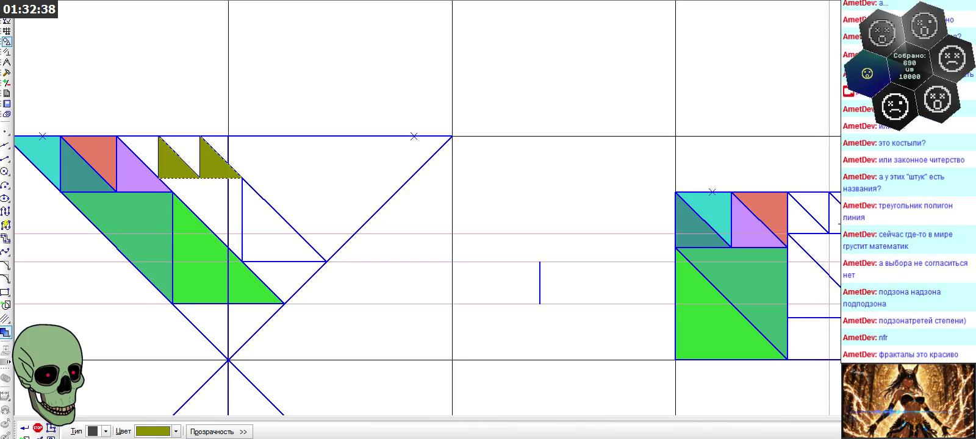
pyautogui.hotkey('ctrl', 'Return')
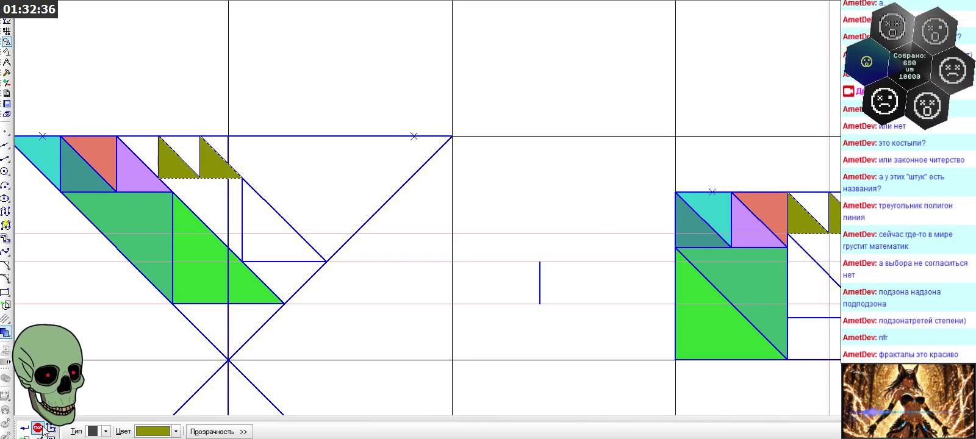
pyautogui.click(175, 431)
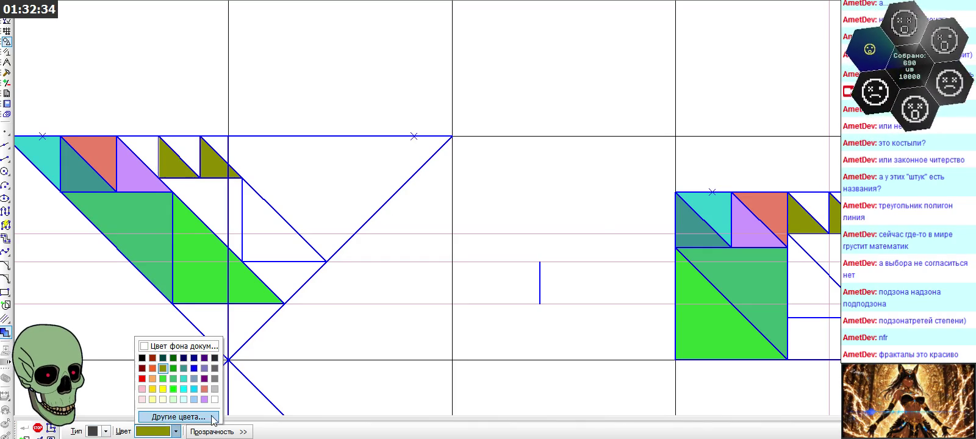
# - Fill the two white top triangles and the right figure's white triangle grey
pyautogui.click(214, 369)
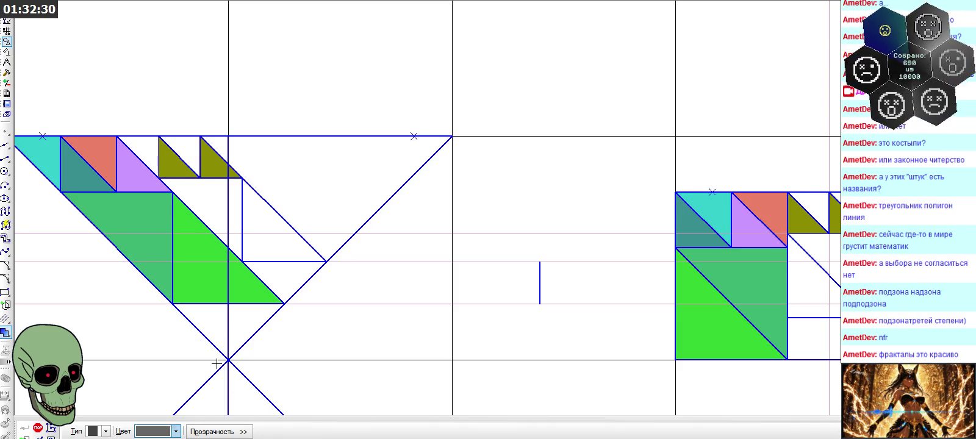
pyautogui.click(145, 150)
pyautogui.click(186, 149)
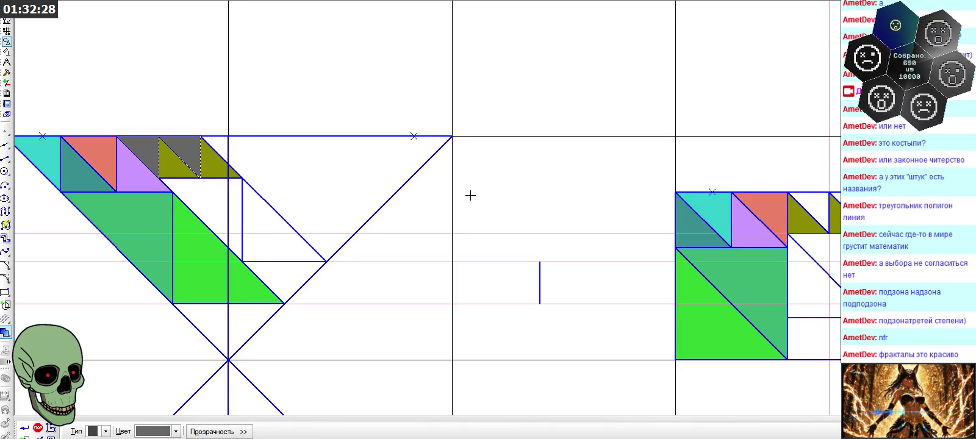
pyautogui.click(817, 205)
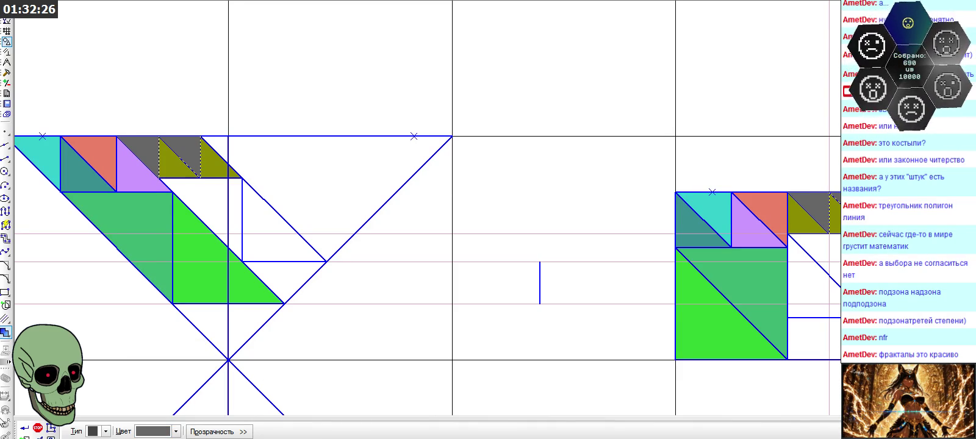
# - Fill the triangle right of the vertical line and its match in the right figure light pink
pyautogui.click(160, 431)
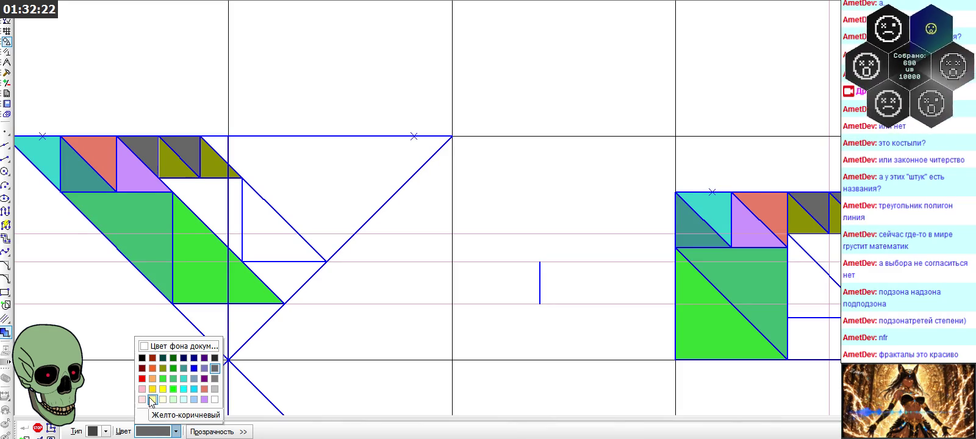
pyautogui.click(142, 400)
pyautogui.click(255, 236)
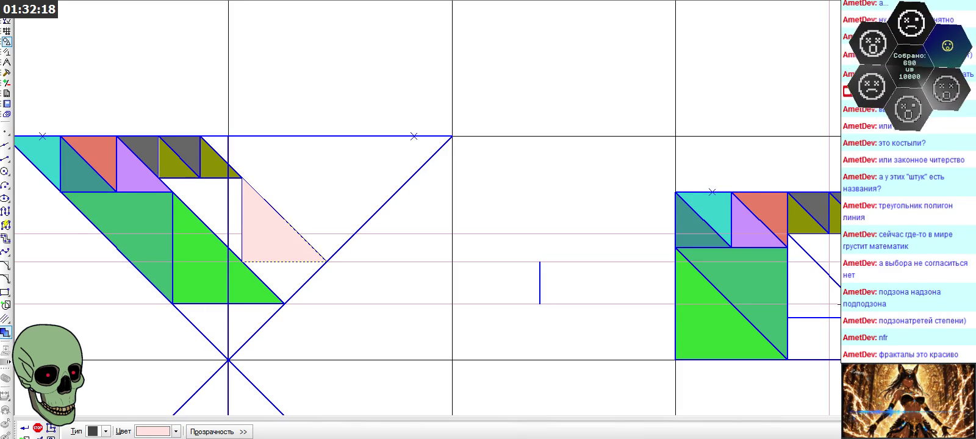
pyautogui.click(837, 299)
pyautogui.click(24, 428)
# - Fill the triangle below the olive pieces and the adjoining strip light yellow
pyautogui.click(165, 430)
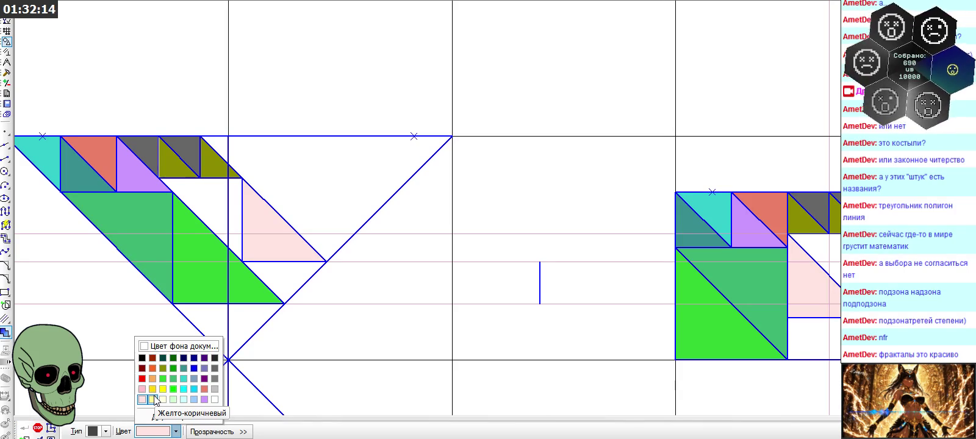
pyautogui.click(153, 400)
pyautogui.click(196, 201)
pyautogui.click(233, 202)
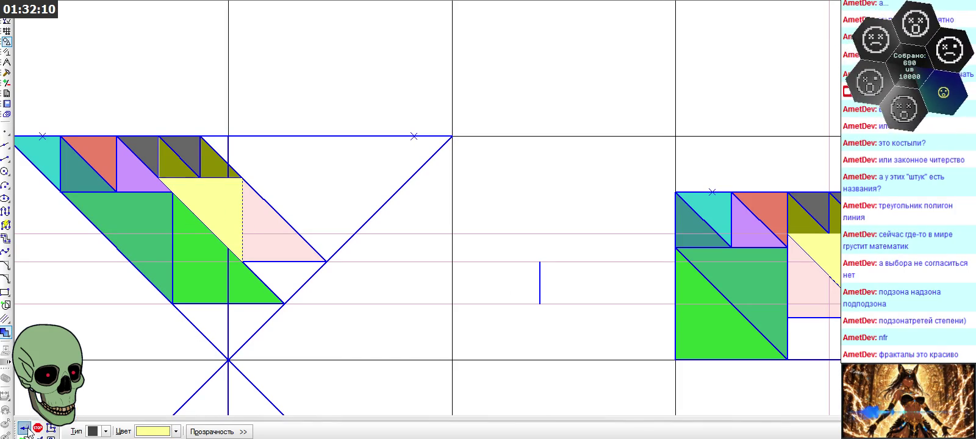
pyautogui.click(25, 428)
pyautogui.scroll(-1, 240, 124)
pyautogui.scroll(-1, 207, 177)
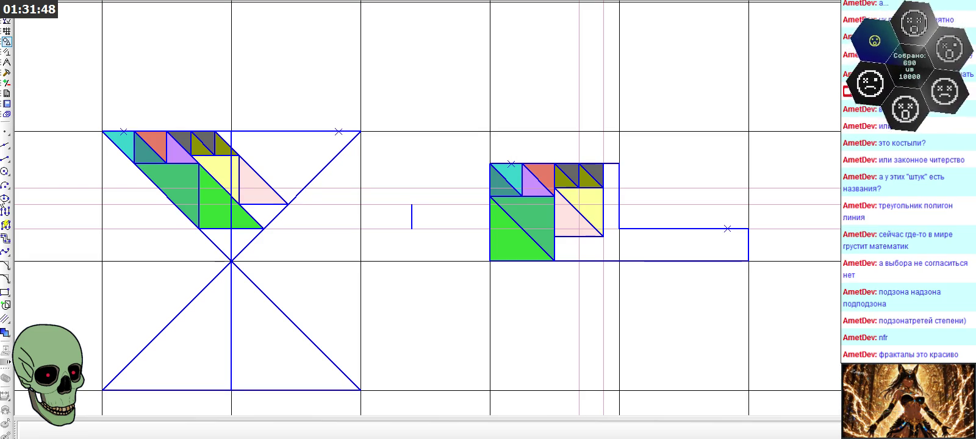
pyautogui.click(5, 157)
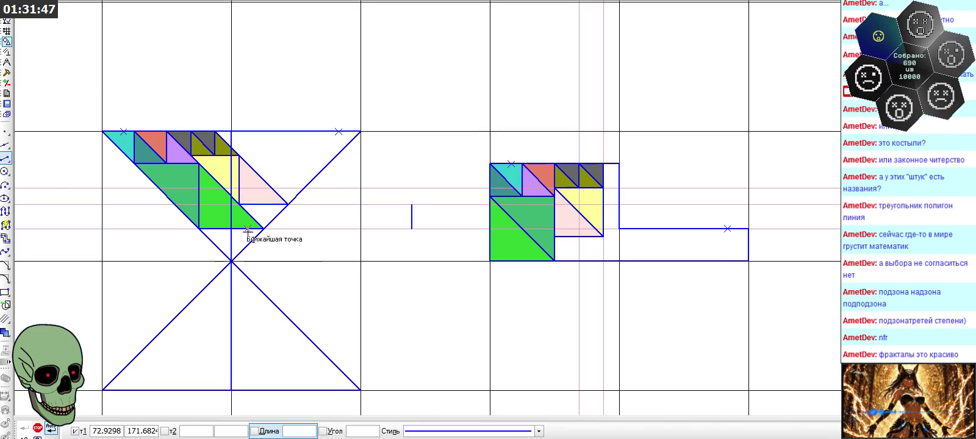
pyautogui.click(579, 237)
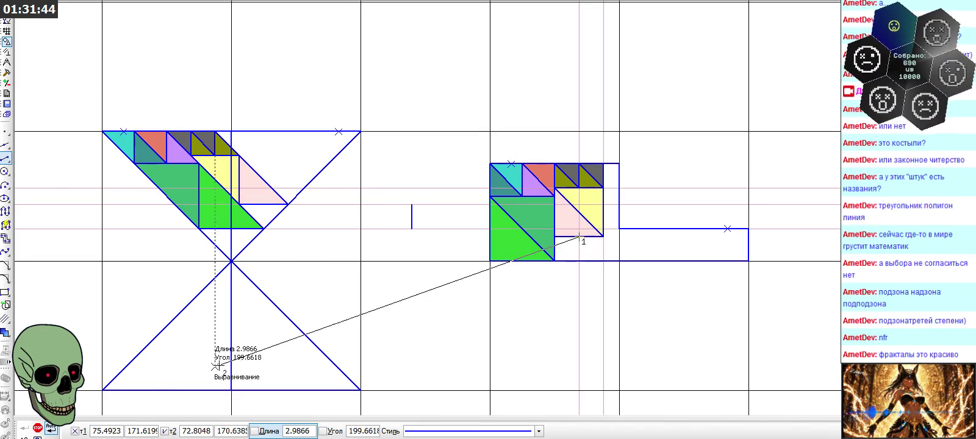
pyautogui.click(38, 427)
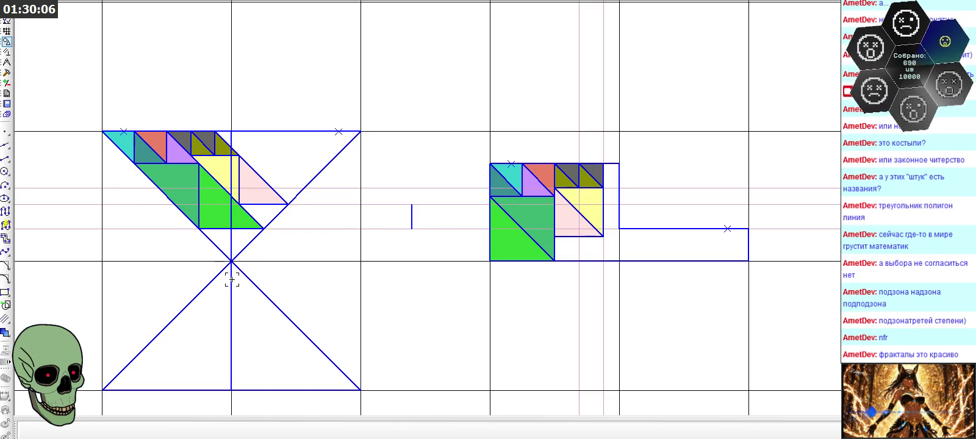
pyautogui.click(6, 158)
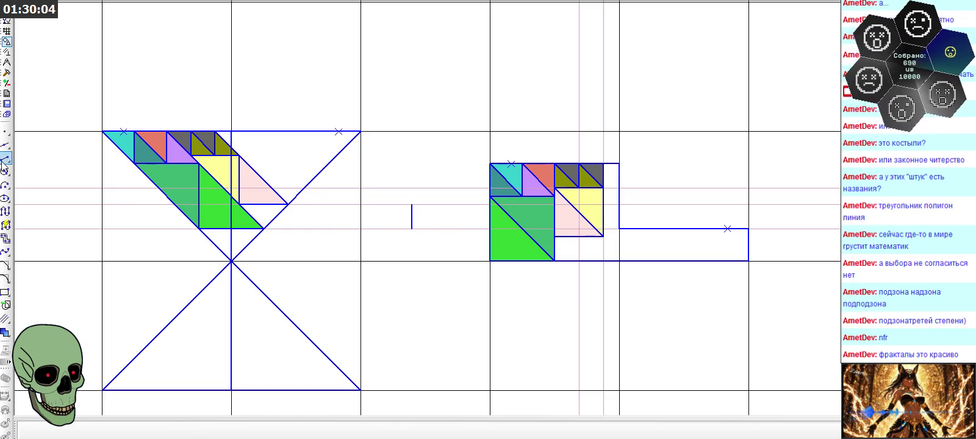
pyautogui.click(603, 235)
pyautogui.click(603, 261)
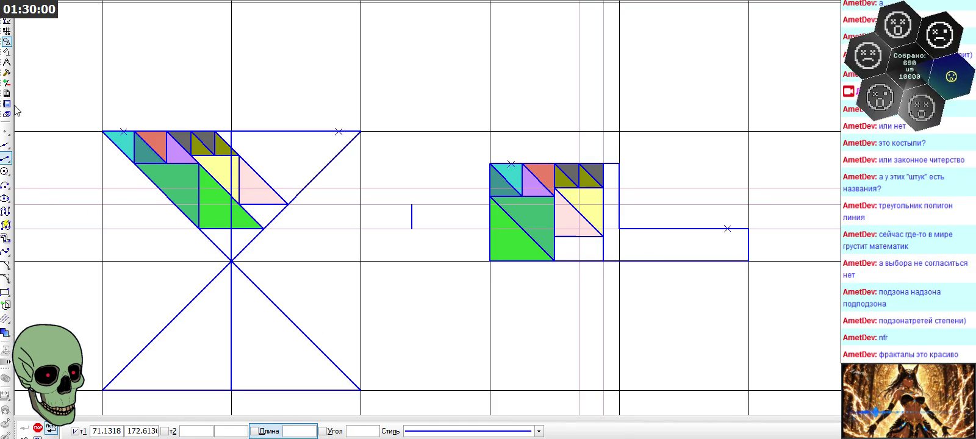
pyautogui.click(6, 62)
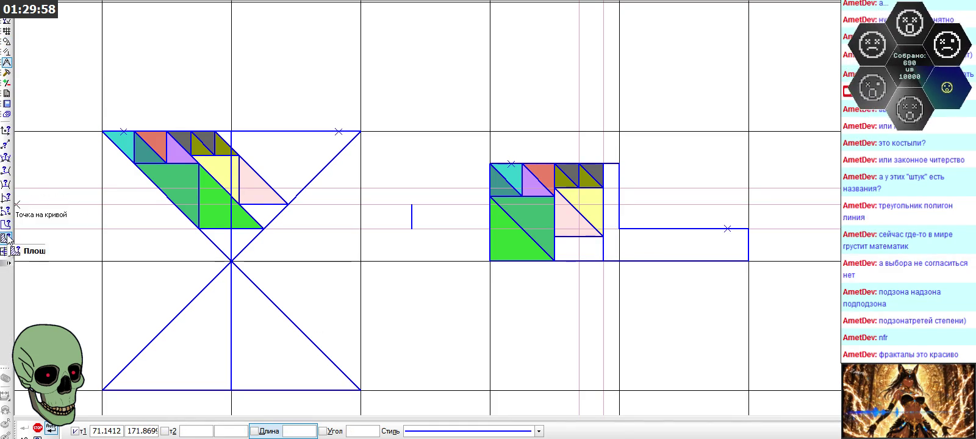
pyautogui.click(6, 238)
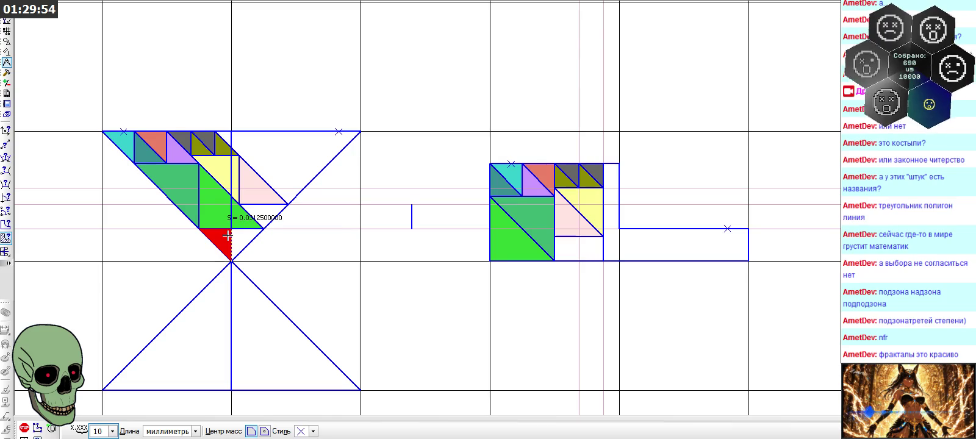
pyautogui.click(233, 236)
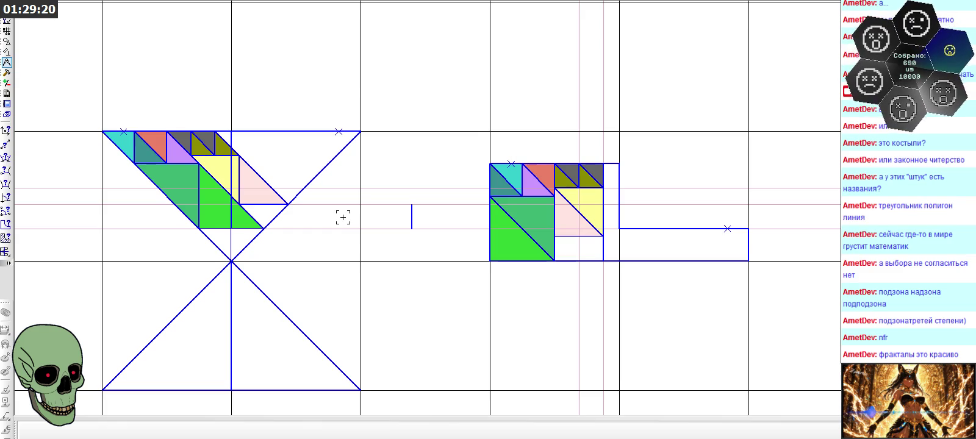
pyautogui.click(7, 238)
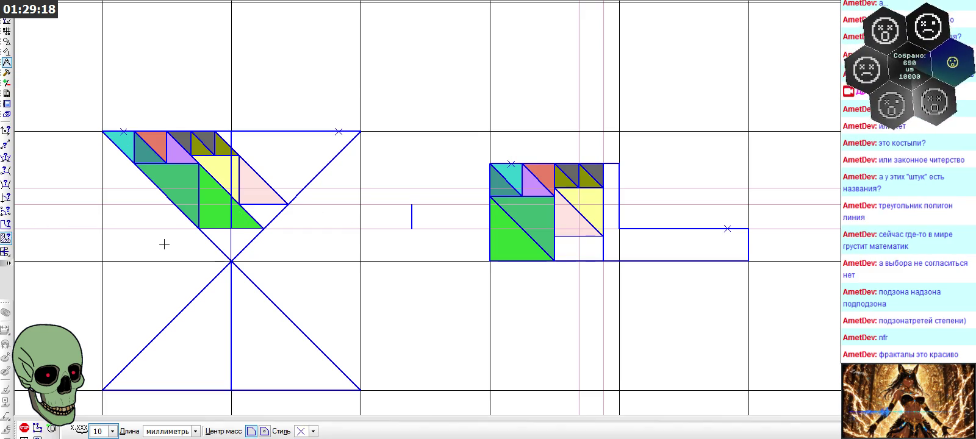
pyautogui.click(224, 240)
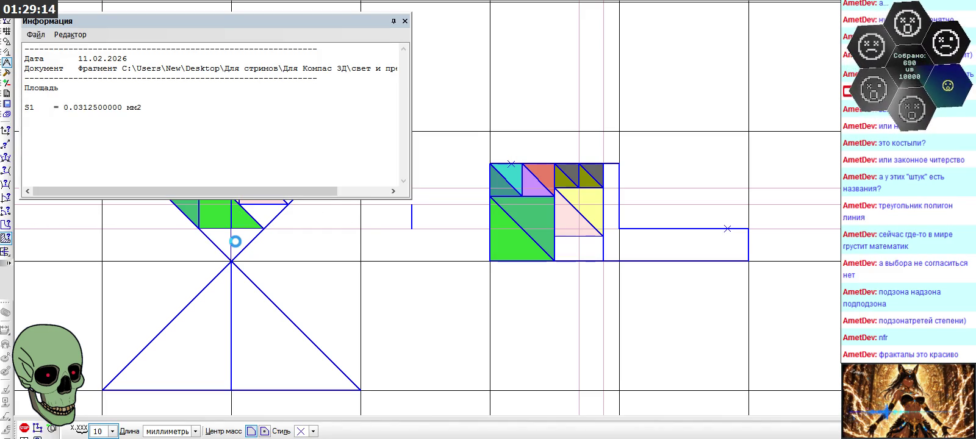
pyautogui.click(235, 242)
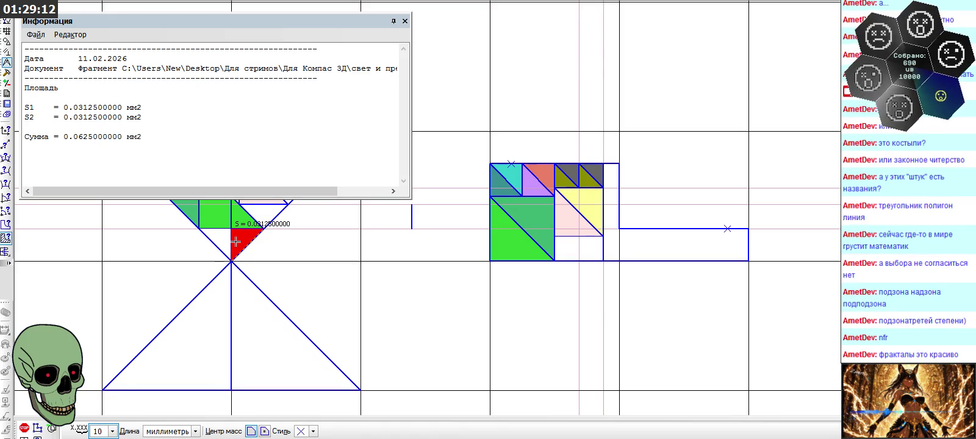
pyautogui.click(404, 21)
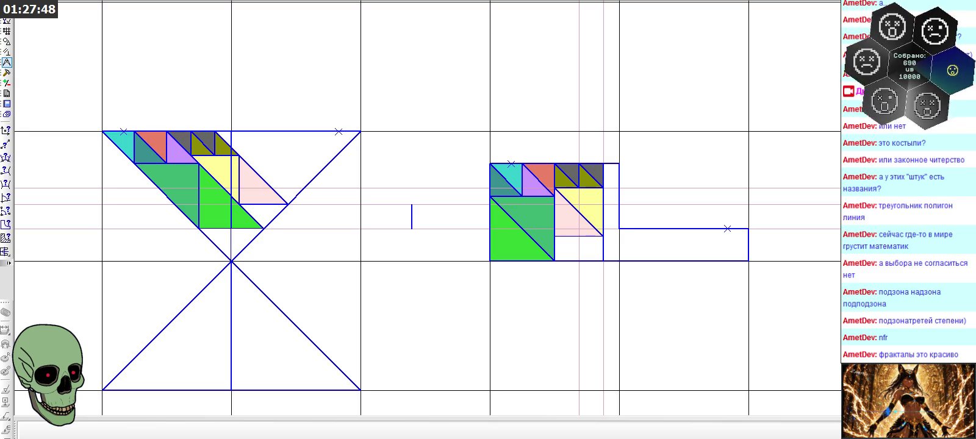
pyautogui.scroll(-2, 635, 221)
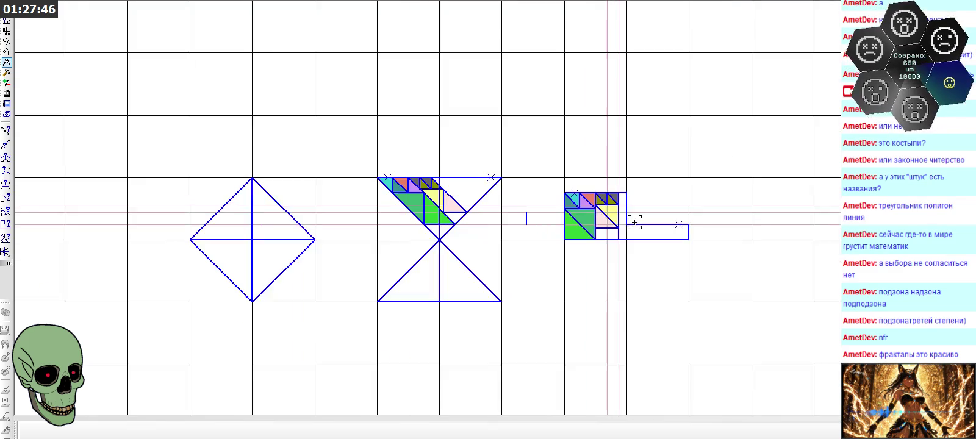
pyautogui.scroll(-1, 634, 222)
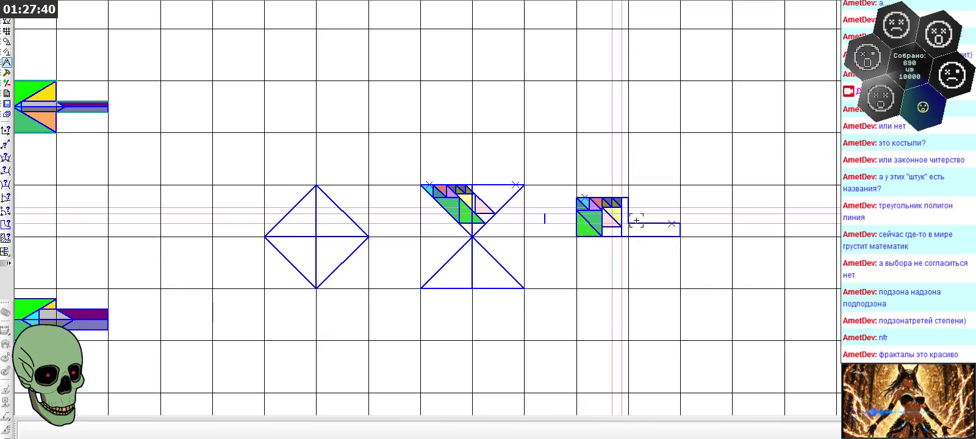
pyautogui.scroll(1, 636, 220)
pyautogui.scroll(2, 636, 221)
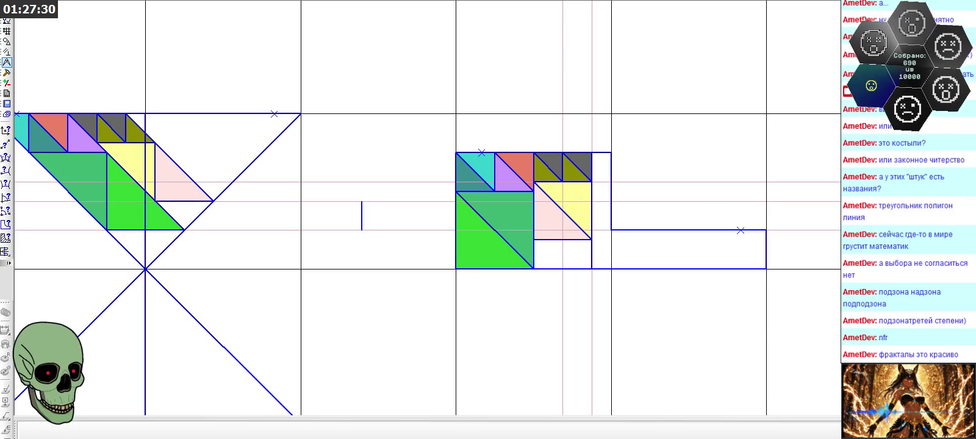
pyautogui.scroll(-3, 776, 186)
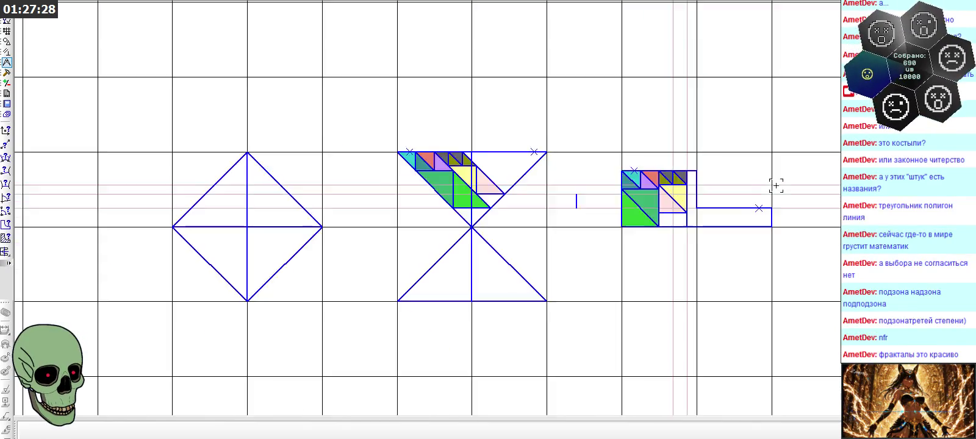
pyautogui.scroll(-3, 776, 186)
pyautogui.scroll(-1, 776, 186)
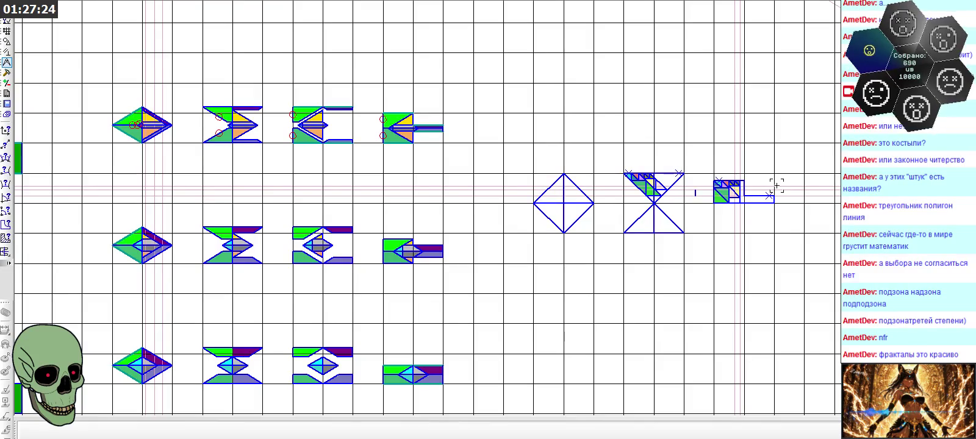
pyautogui.scroll(3, 777, 186)
pyautogui.scroll(1, 776, 186)
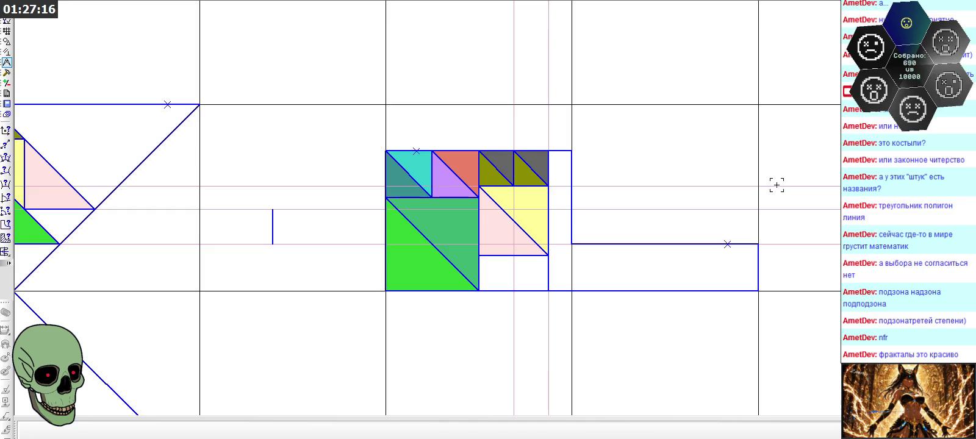
pyautogui.scroll(-1, 777, 185)
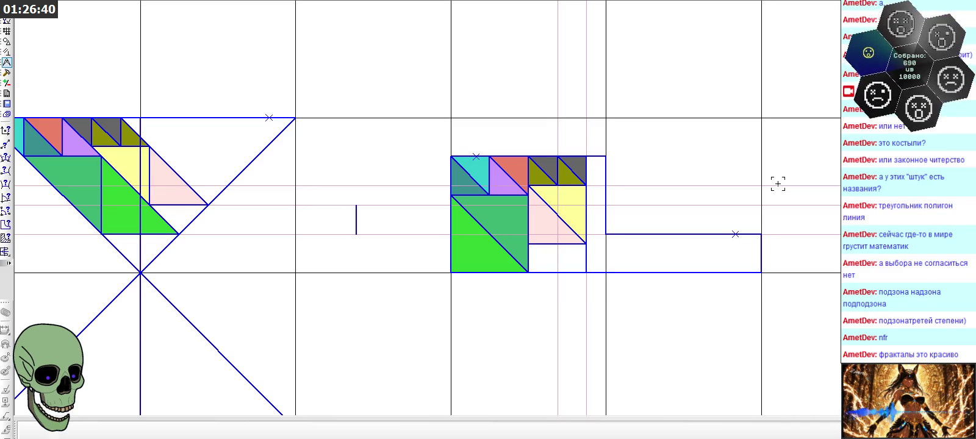
# - Drag the horizontal line's left end up to the square figure's top corner so it slants
pyautogui.click(702, 231)
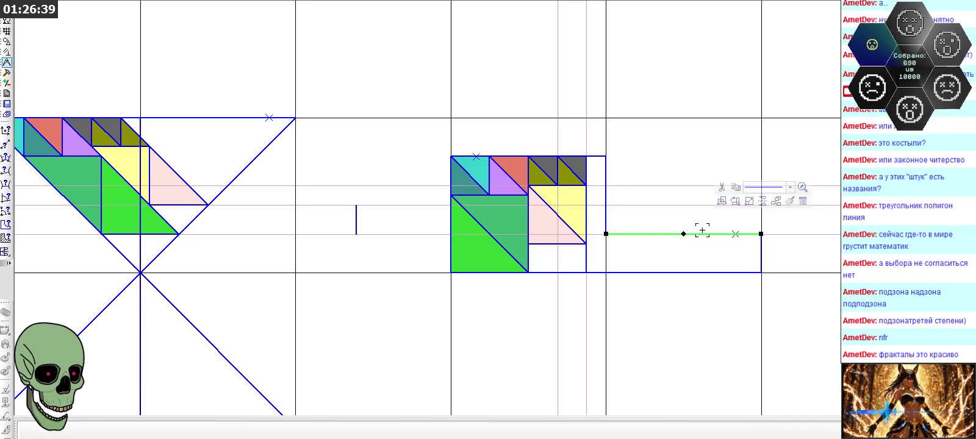
pyautogui.moveTo(605, 234); pyautogui.dragTo(605, 156)
pyautogui.click(670, 242)
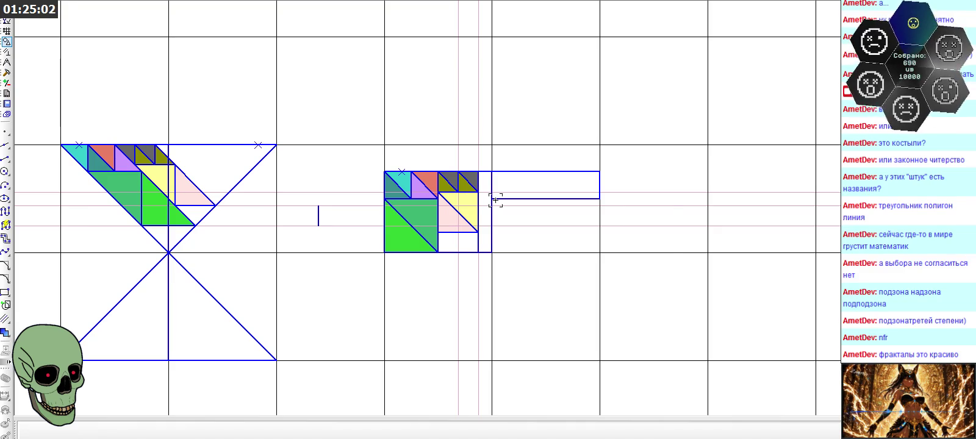
# - Zoom out to view the funnel and square figures together and choose a line variant
pyautogui.scroll(-2, 496, 200)
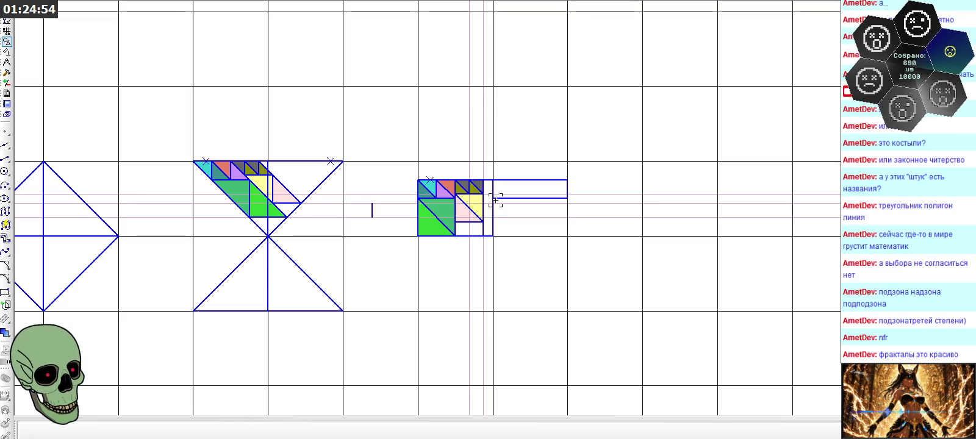
pyautogui.scroll(-1, 495, 200)
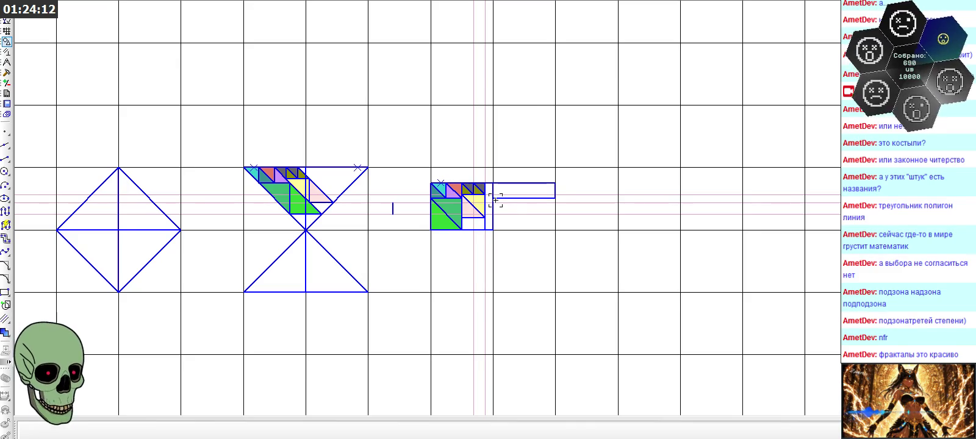
pyautogui.scroll(1, 496, 200)
pyautogui.scroll(1, 495, 200)
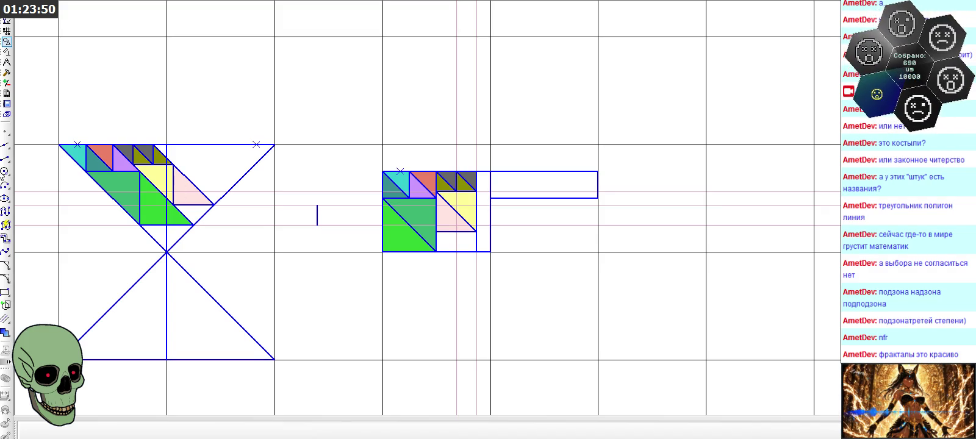
pyautogui.moveTo(6, 159); pyautogui.dragTo(38, 164)
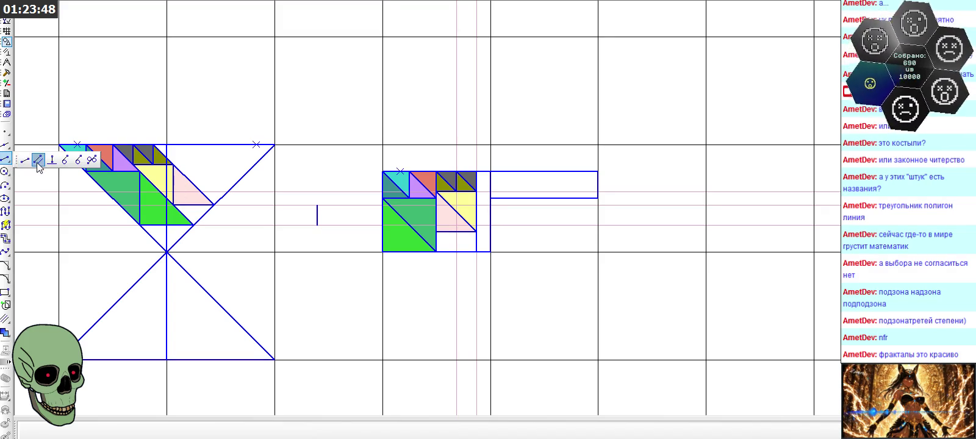
# - Draw a 135° line from the funnel figure's top edge, parallel to the pink triangle's slanted side
pyautogui.scroll(3, 127, 157)
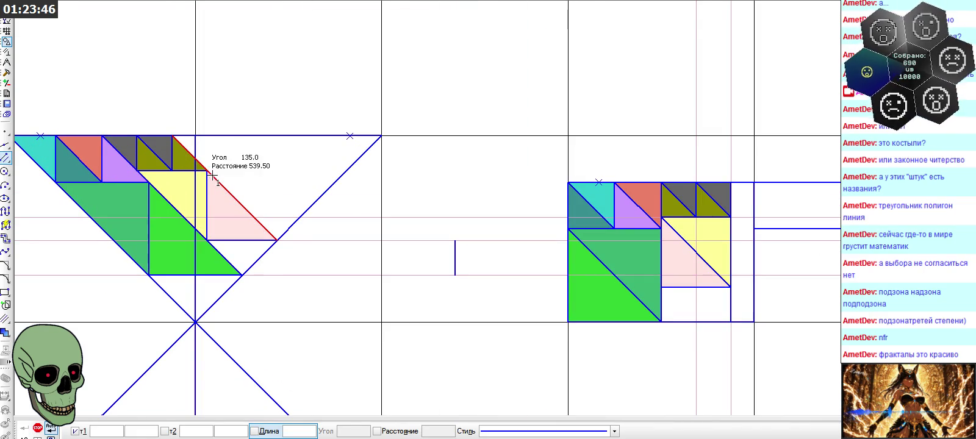
pyautogui.click(196, 135)
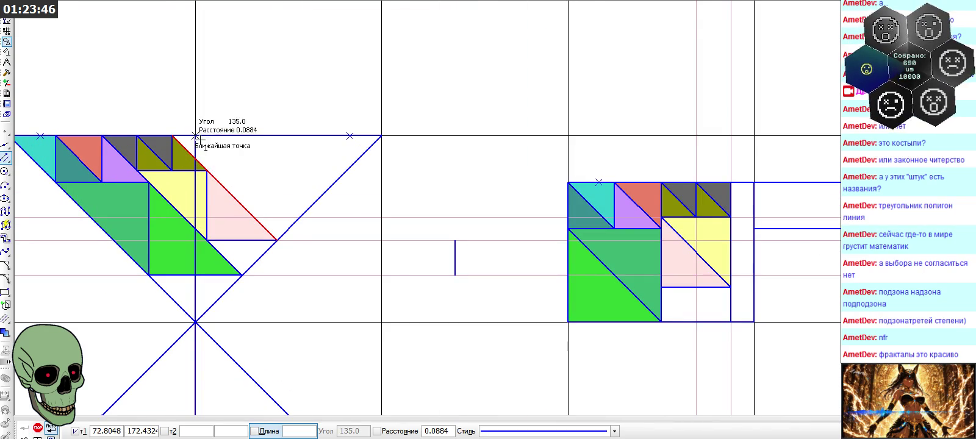
pyautogui.click(289, 227)
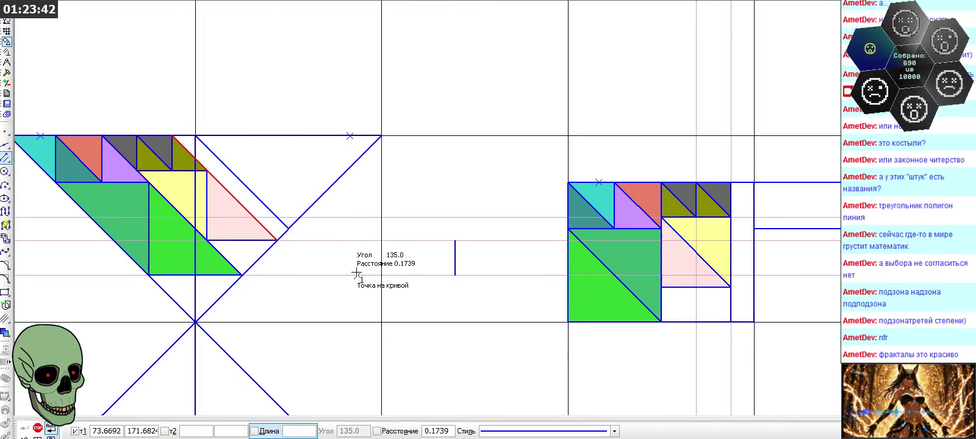
pyautogui.click(38, 428)
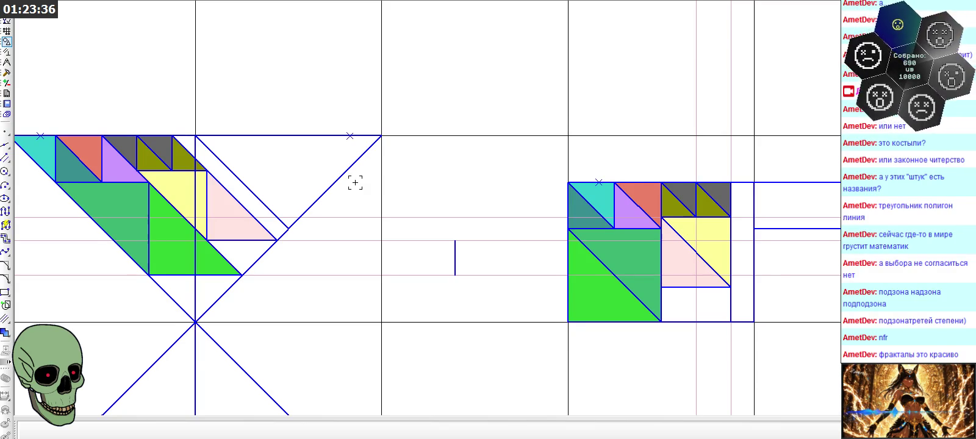
pyautogui.click(5, 160)
pyautogui.scroll(3, 47, 153)
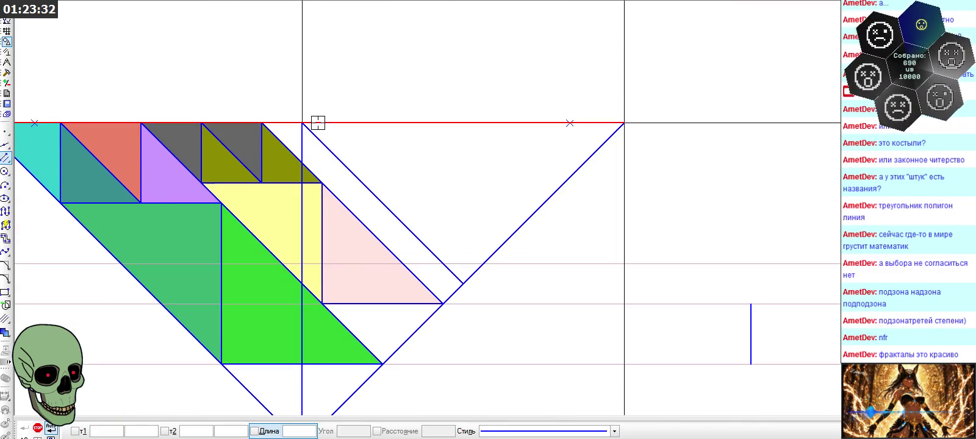
# - Add a short horizontal step line at the top of the diagonal and a vertical segment below it
pyautogui.click(302, 163)
pyautogui.click(342, 163)
pyautogui.click(6, 158)
pyautogui.click(5, 158)
pyautogui.click(302, 142)
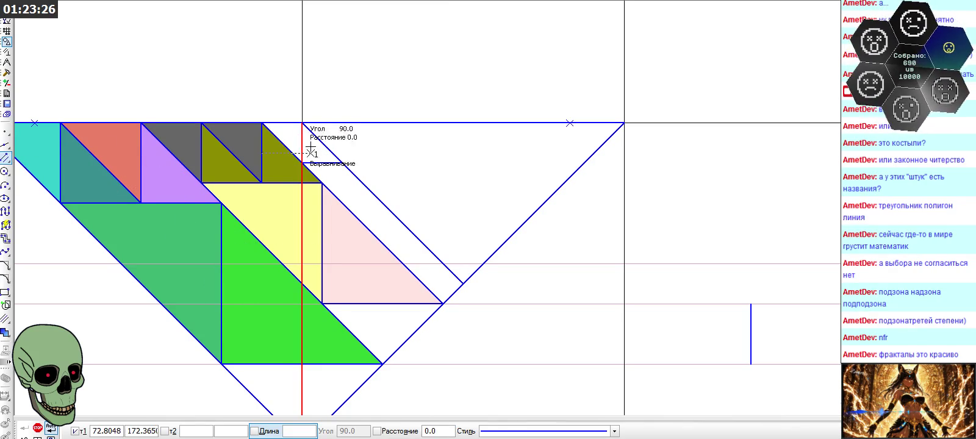
pyautogui.click(341, 163)
pyautogui.click(342, 203)
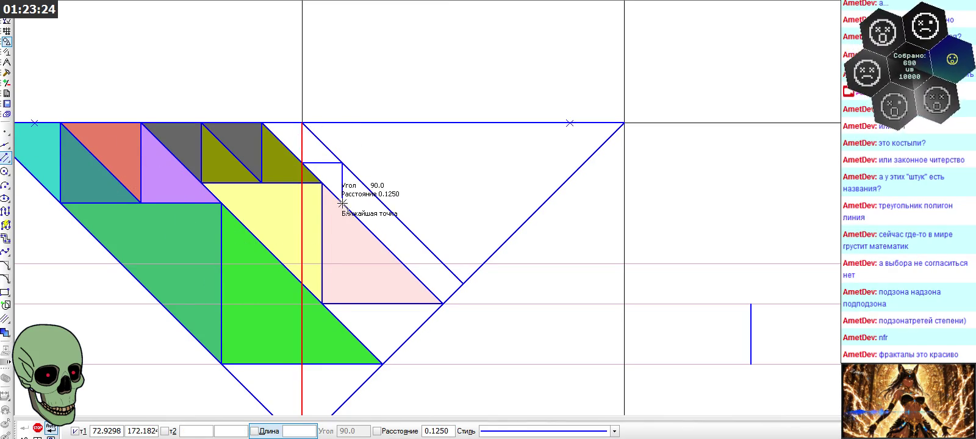
# - Add the lower horizontal step segment at 0.125 spacing, closing the first small box
pyautogui.press('Escape')
pyautogui.click(5, 157)
pyautogui.click(323, 163)
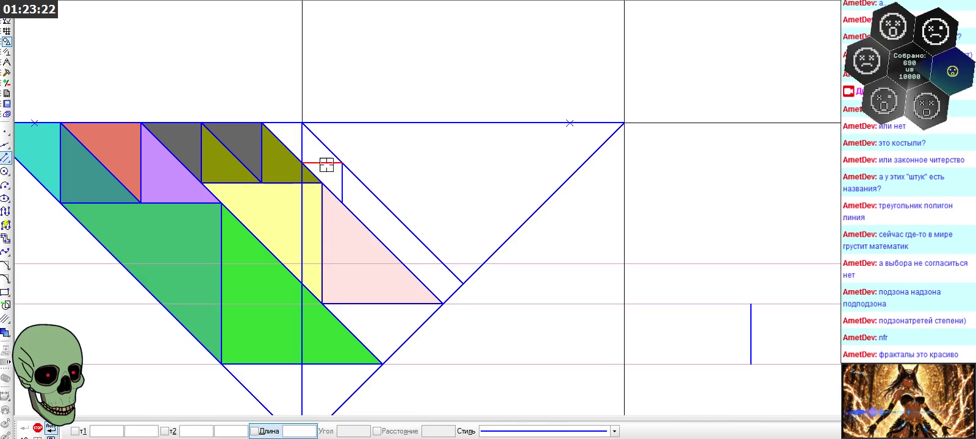
pyautogui.click(343, 203)
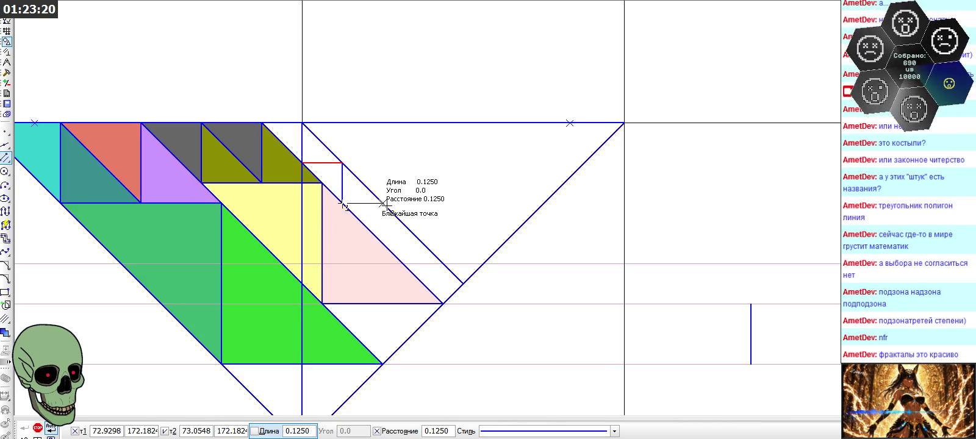
pyautogui.click(383, 203)
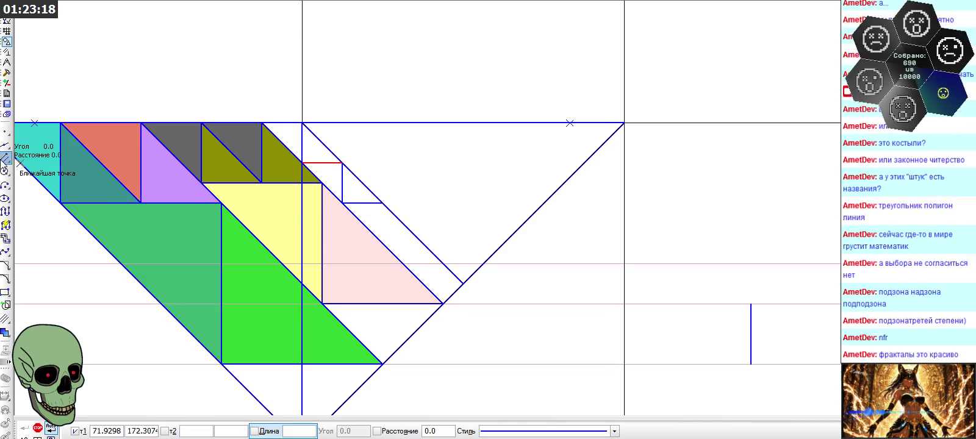
pyautogui.press('Escape')
# - Add the next vertical step and a horizontal step one level lower down the diagonal
pyautogui.click(6, 157)
pyautogui.click(342, 186)
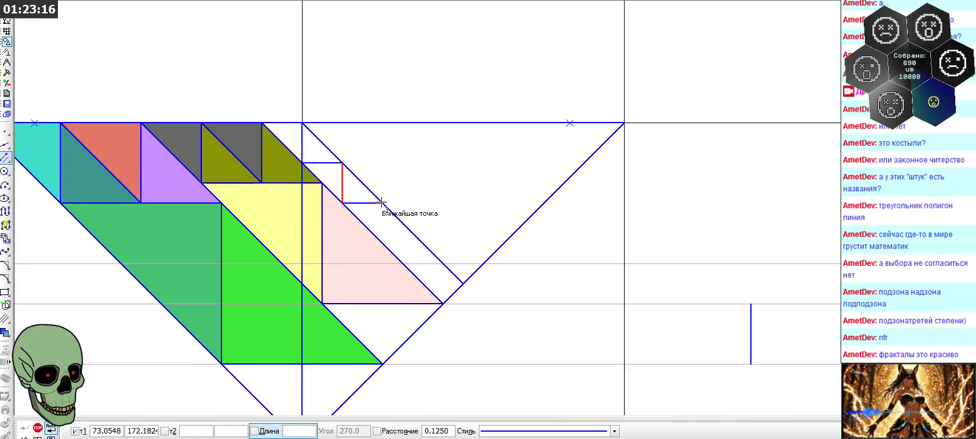
pyautogui.click(383, 203)
pyautogui.click(383, 243)
pyautogui.press('Escape')
pyautogui.click(6, 157)
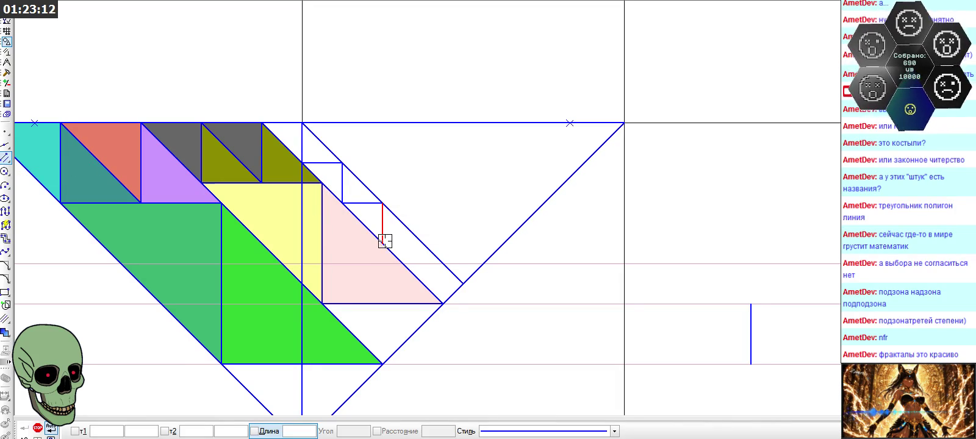
pyautogui.click(364, 203)
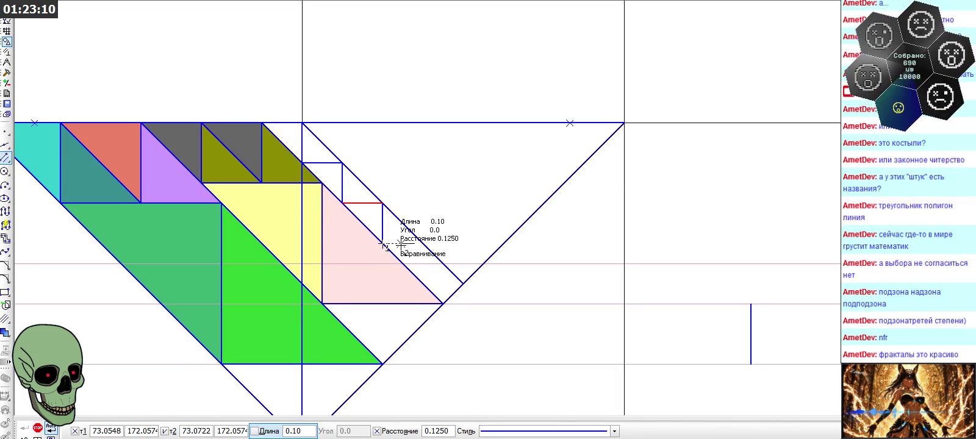
pyautogui.click(421, 243)
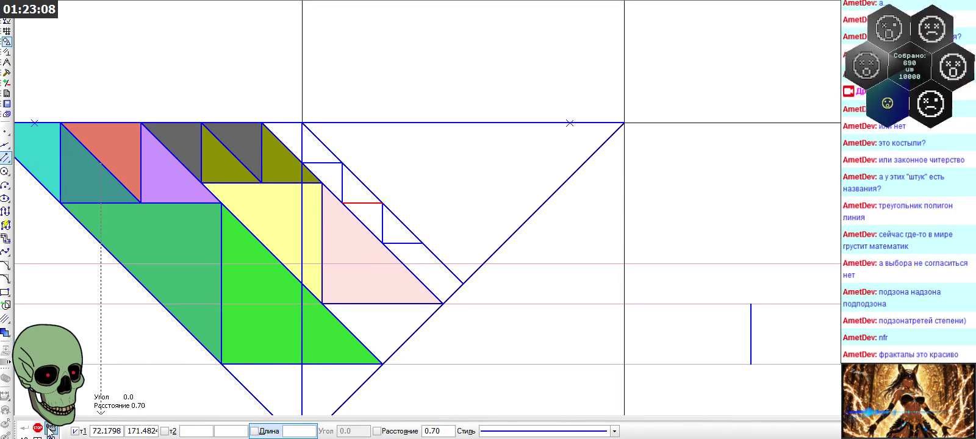
# - Continue the staircase with another vertical step and horizontal step further down the diagonal
pyautogui.rightClick(38, 164)
pyautogui.click(55, 159)
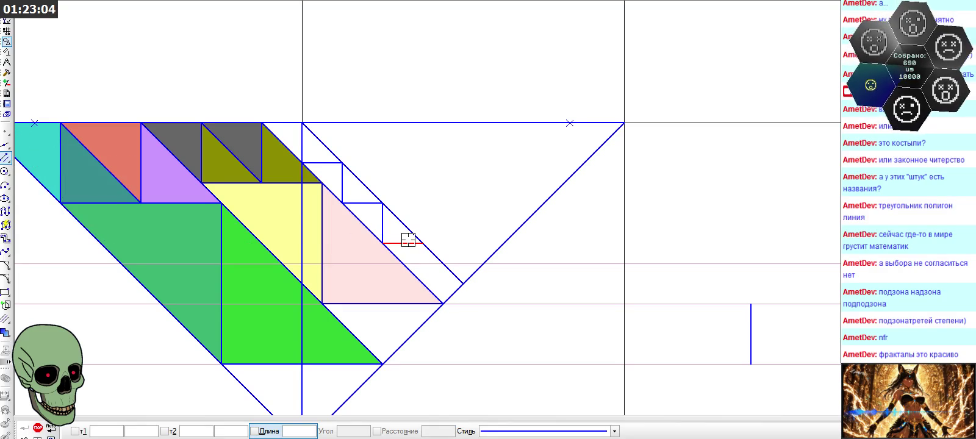
pyautogui.click(383, 224)
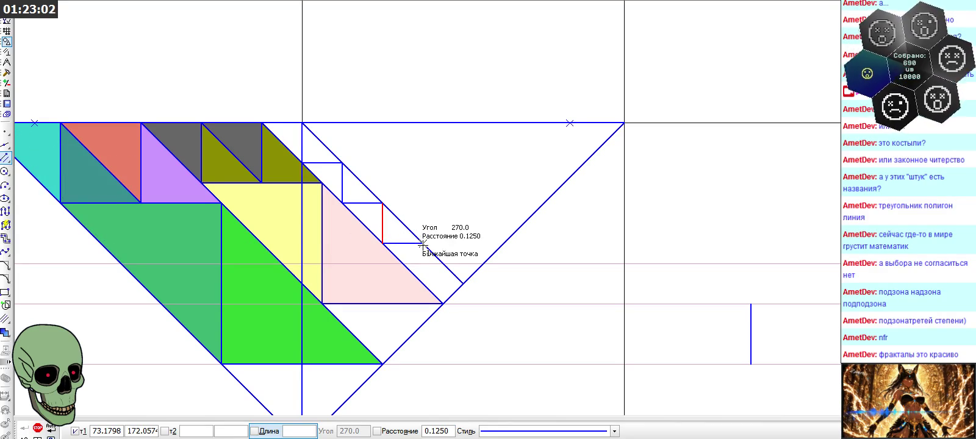
pyautogui.click(423, 283)
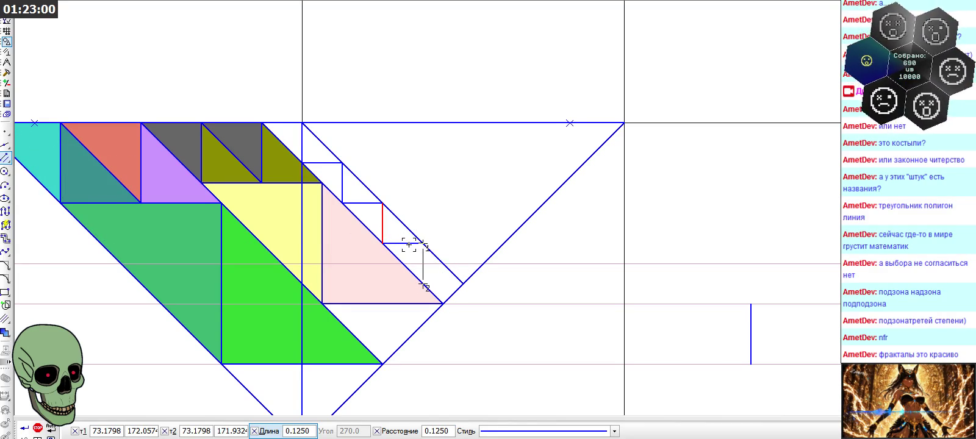
pyautogui.click(24, 430)
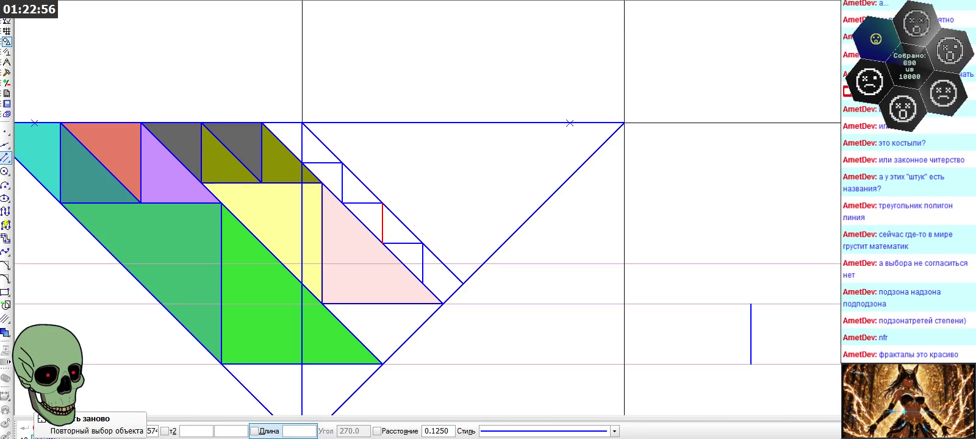
pyautogui.click(38, 427)
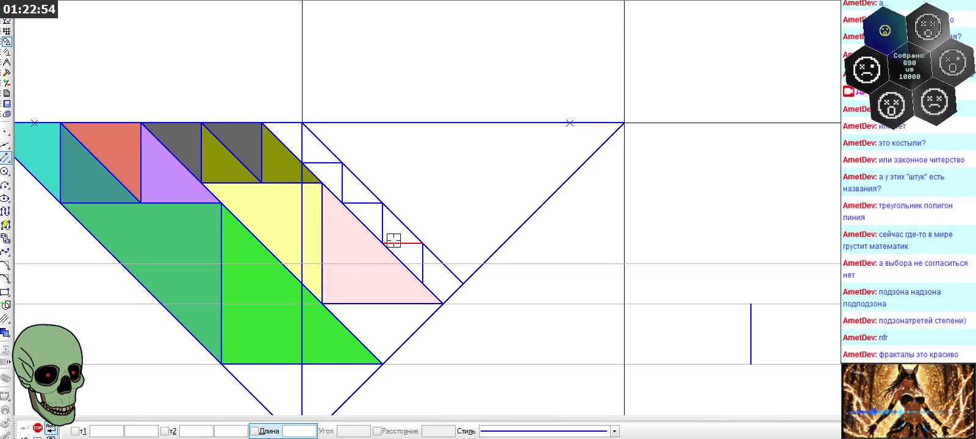
pyautogui.click(411, 243)
pyautogui.click(464, 283)
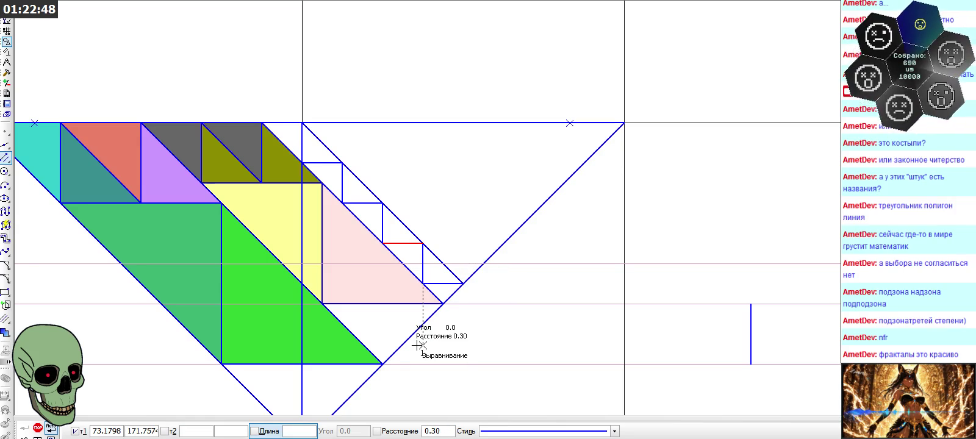
pyautogui.click(38, 427)
pyautogui.scroll(-2, 399, 208)
pyautogui.scroll(-1, 310, 194)
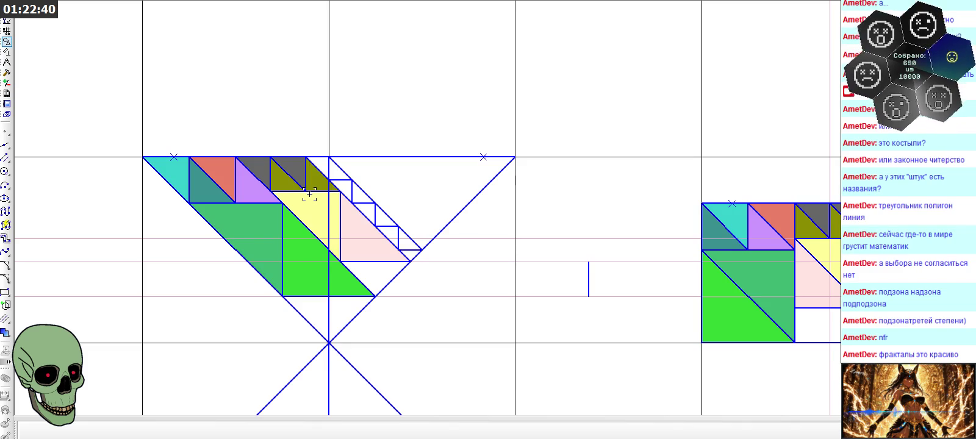
pyautogui.scroll(-1, 310, 194)
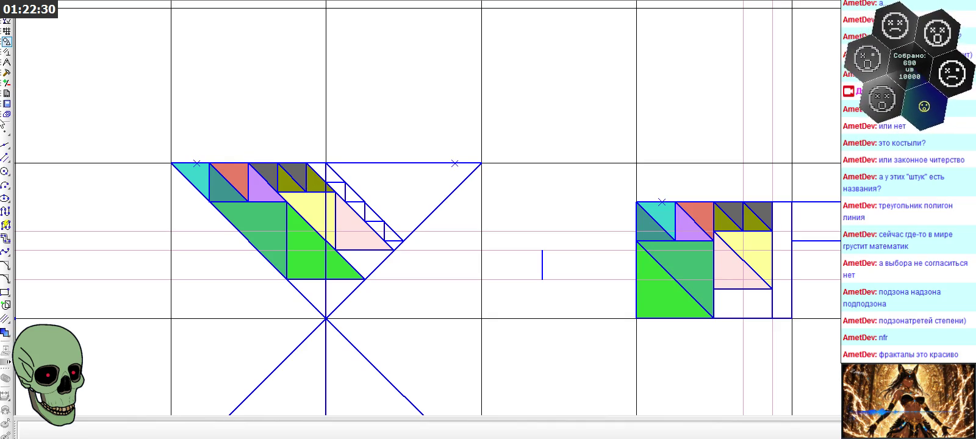
pyautogui.click(7, 62)
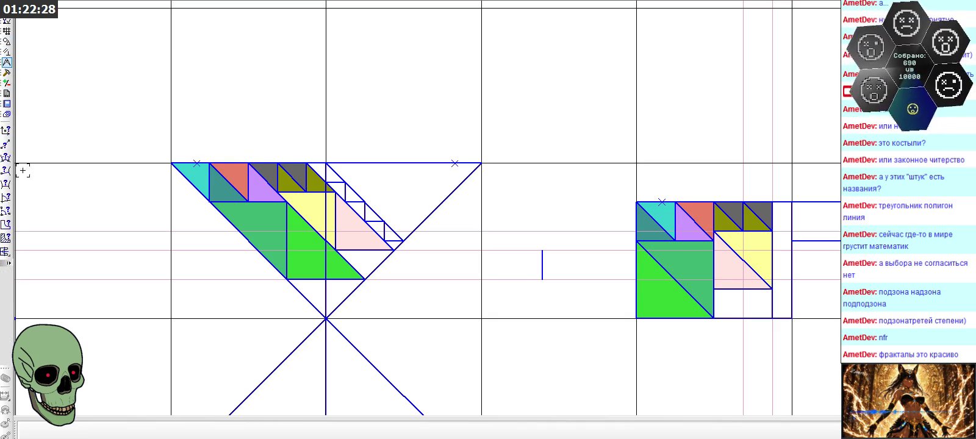
pyautogui.click(5, 238)
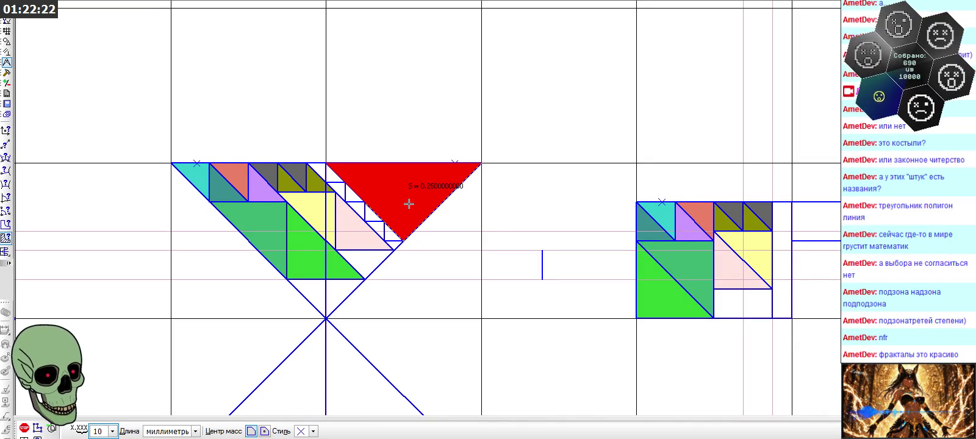
pyautogui.scroll(-1, 408, 204)
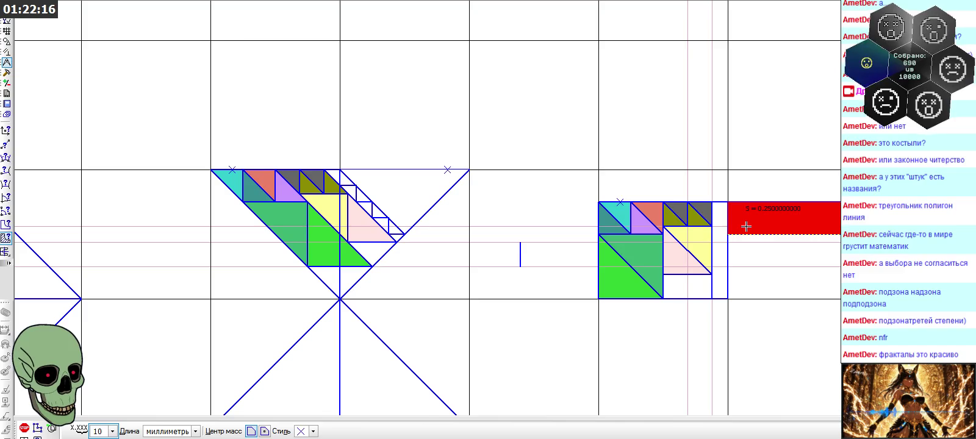
pyautogui.click(24, 427)
pyautogui.scroll(-1, 142, 129)
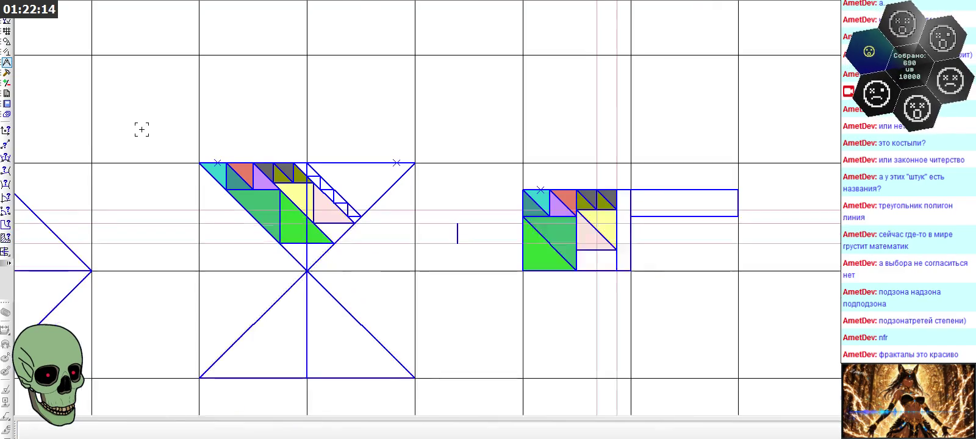
pyautogui.scroll(-1, 142, 129)
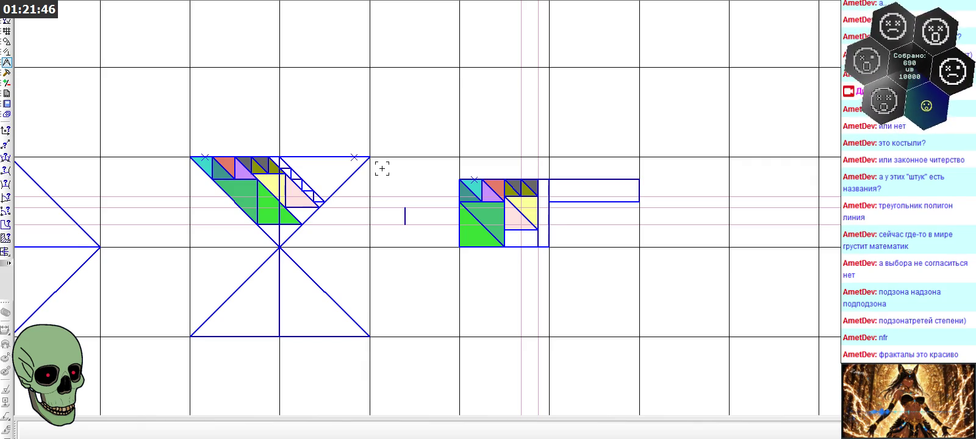
pyautogui.scroll(2, 282, 170)
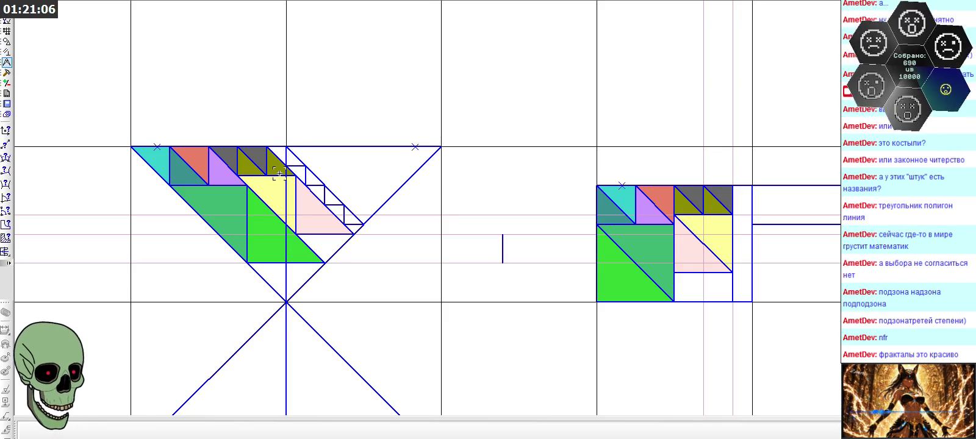
pyautogui.scroll(-1, 286, 157)
pyautogui.scroll(-1, 286, 157)
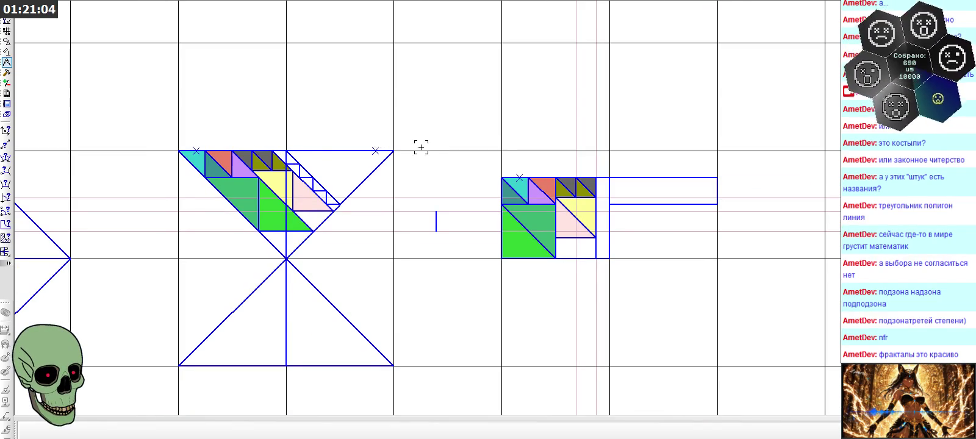
pyautogui.scroll(-3, 438, 147)
pyautogui.scroll(-1, 446, 157)
pyautogui.scroll(-1, 446, 159)
pyautogui.scroll(2, 304, 195)
pyautogui.scroll(2, 276, 200)
pyautogui.scroll(1, 271, 201)
pyautogui.scroll(-2, 454, 218)
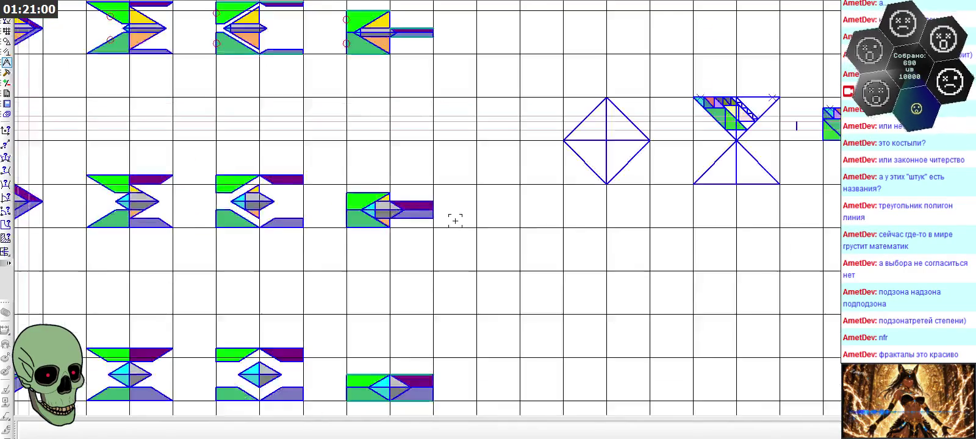
pyautogui.scroll(1, 436, 212)
pyautogui.scroll(2, 436, 211)
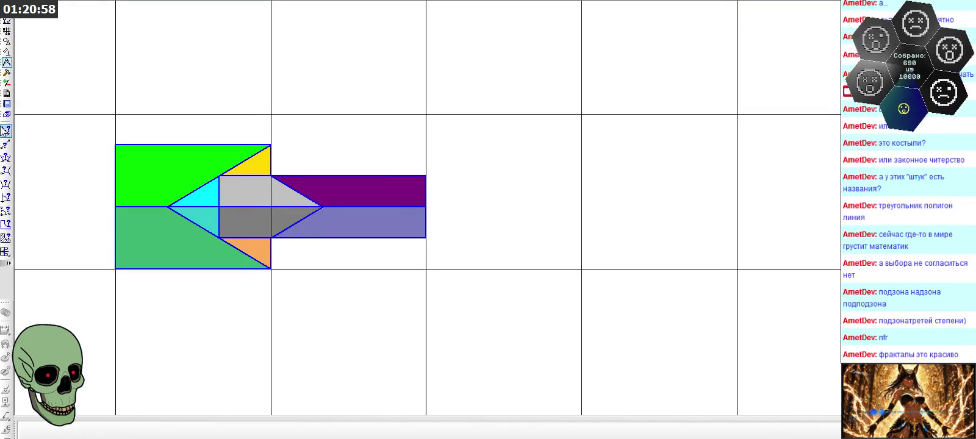
pyautogui.click(7, 41)
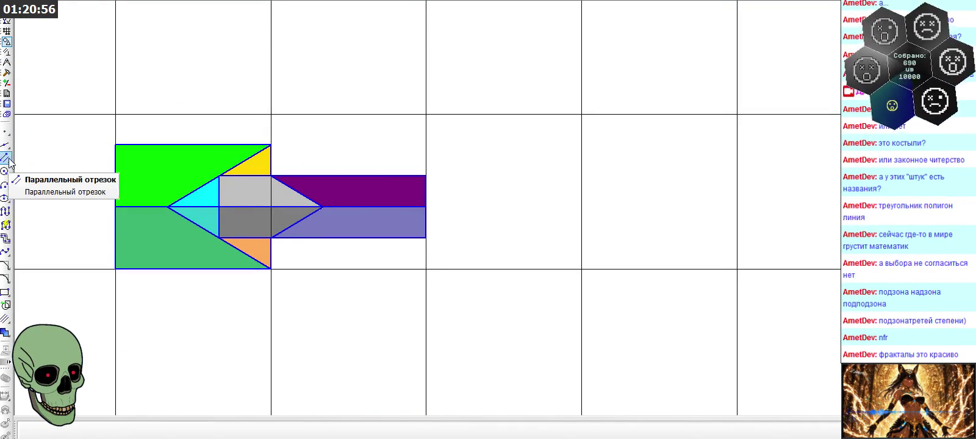
pyautogui.moveTo(9, 162); pyautogui.dragTo(22, 159)
pyautogui.click(426, 208)
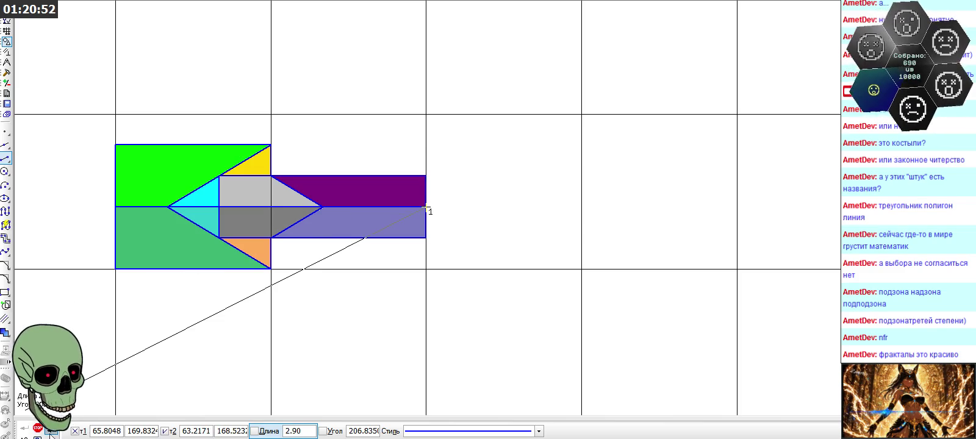
pyautogui.click(38, 428)
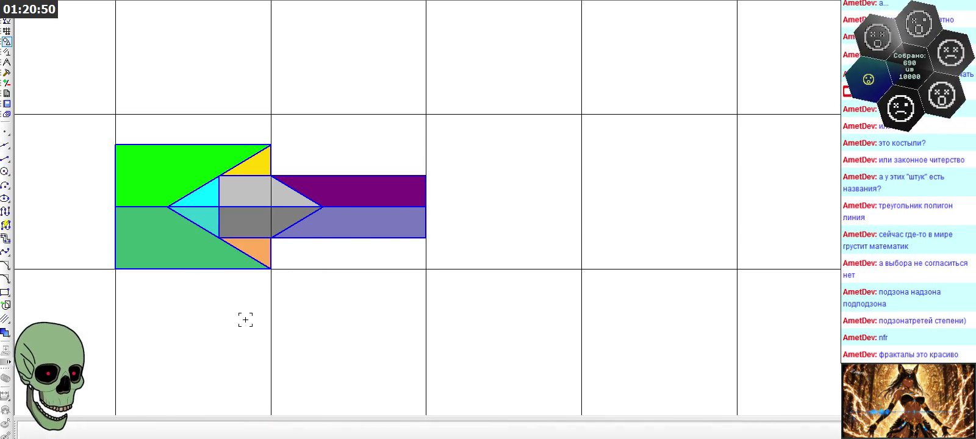
pyautogui.scroll(-3, 402, 285)
pyautogui.scroll(-2, 402, 285)
pyautogui.scroll(-2, 350, 281)
pyautogui.scroll(3, 102, 272)
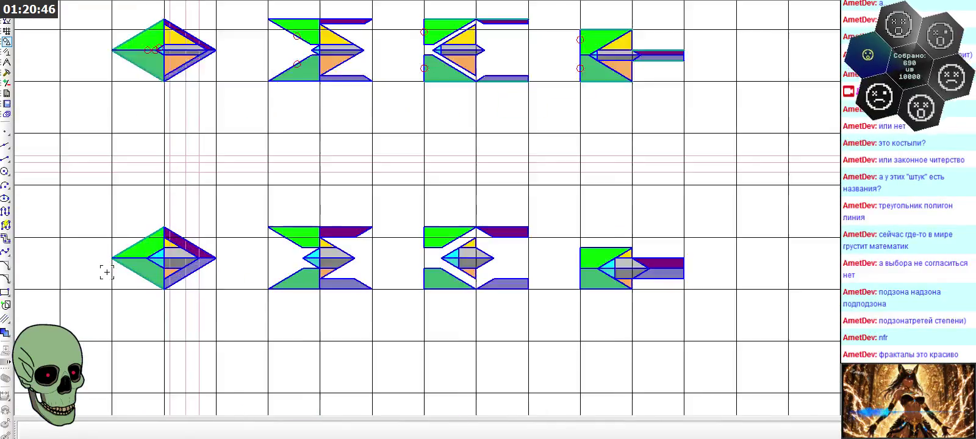
pyautogui.scroll(2, 107, 272)
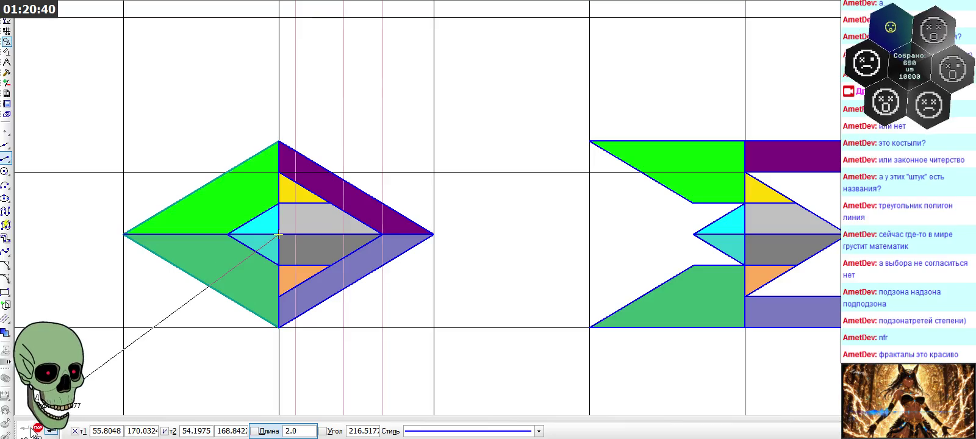
pyautogui.click(38, 430)
pyautogui.scroll(-3, 109, 233)
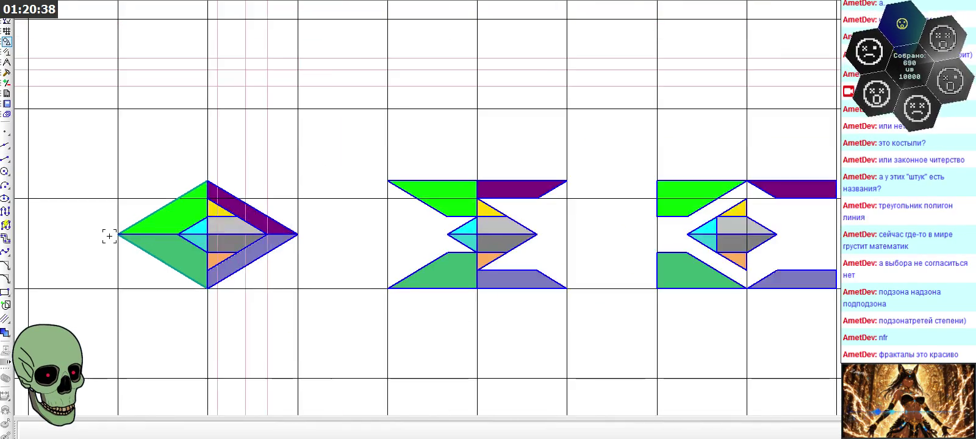
pyautogui.scroll(-2, 108, 237)
pyautogui.scroll(-2, 109, 236)
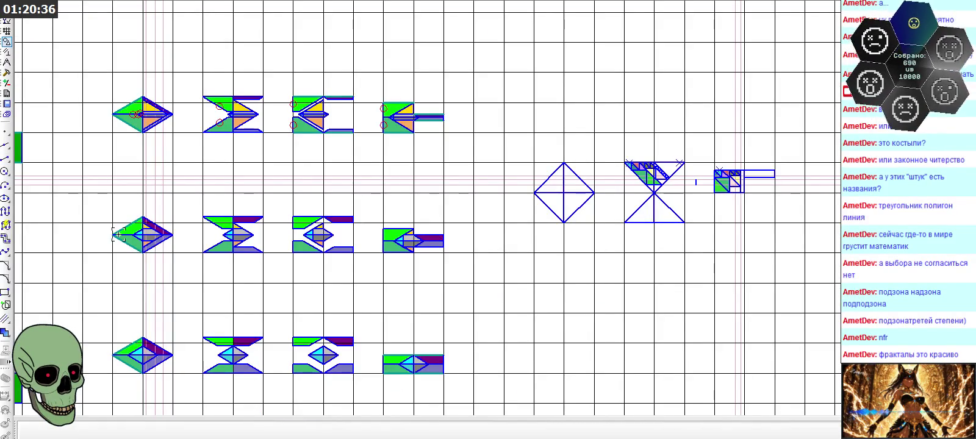
pyautogui.scroll(3, 739, 182)
pyautogui.scroll(1, 739, 183)
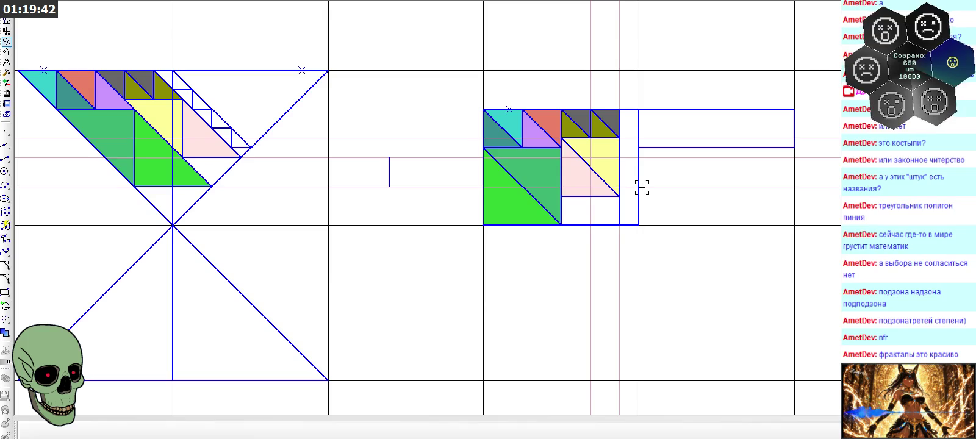
pyautogui.click(5, 144)
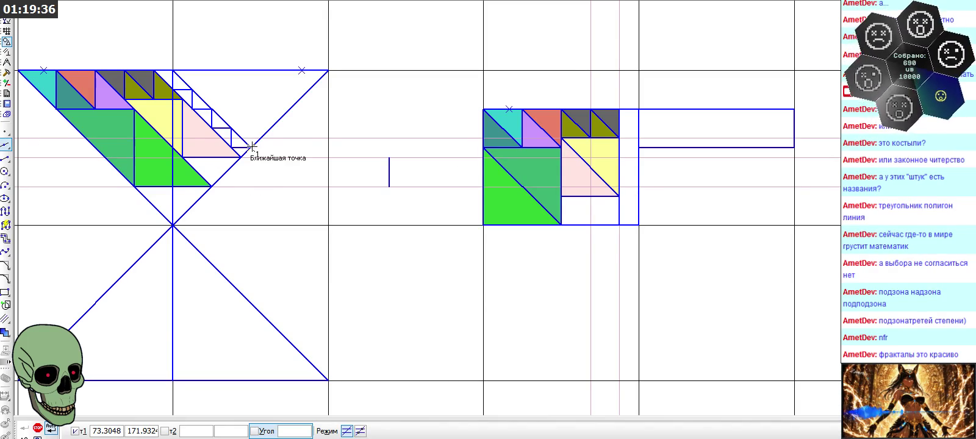
pyautogui.click(252, 147)
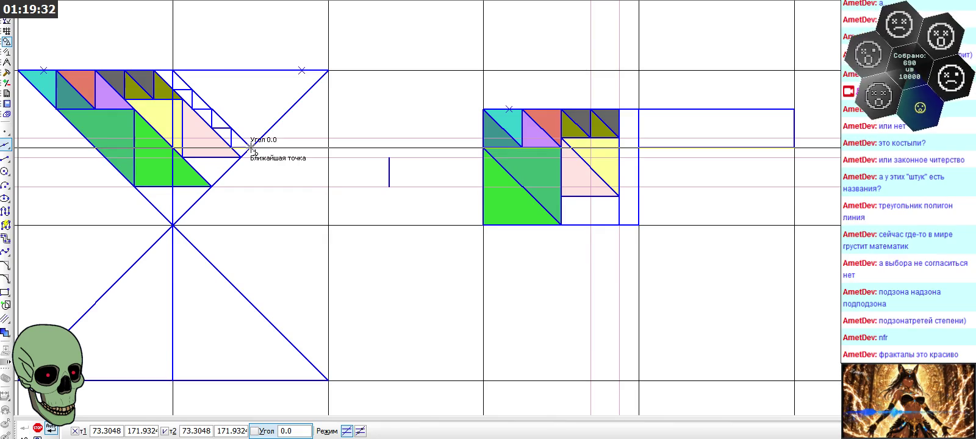
pyautogui.click(38, 428)
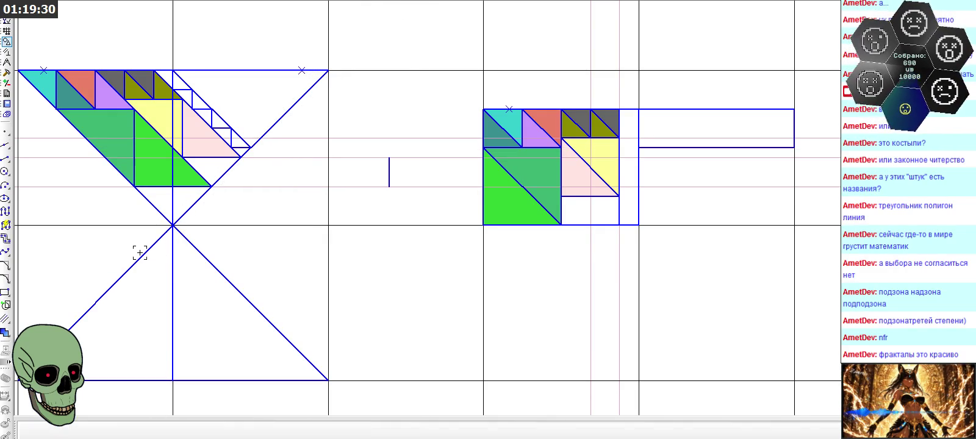
pyautogui.click(5, 158)
pyautogui.click(252, 147)
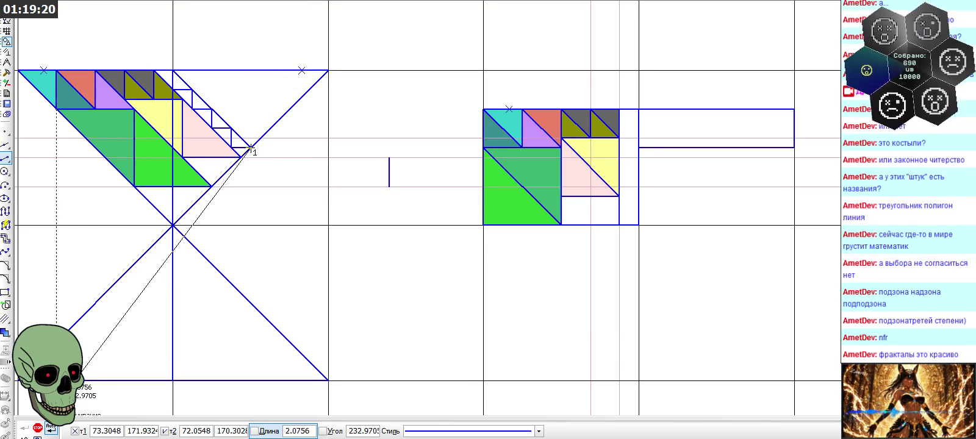
pyautogui.press('Escape')
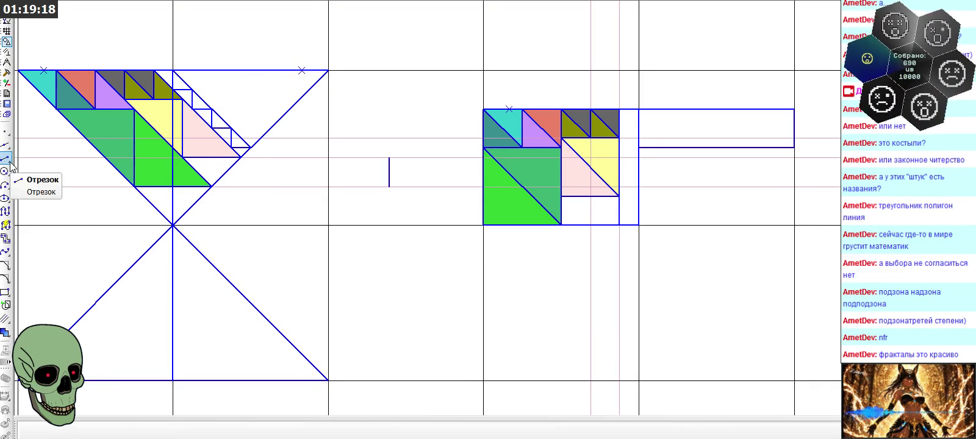
pyautogui.click(6, 158)
pyautogui.click(289, 433)
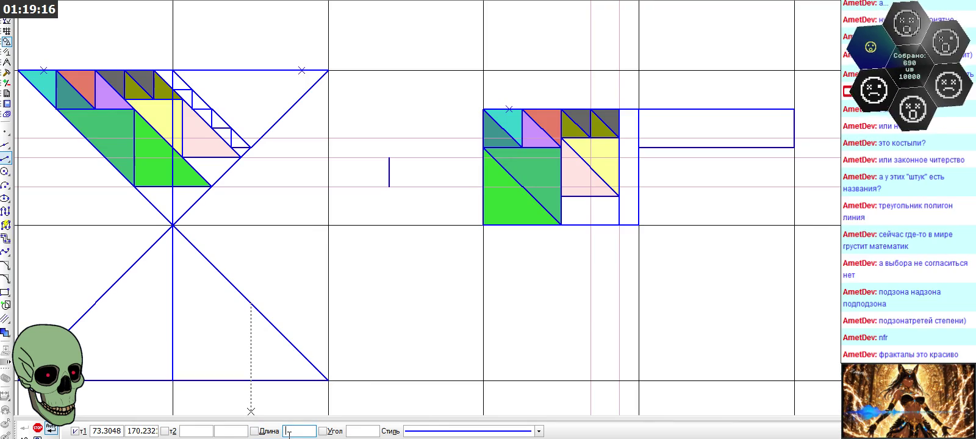
pyautogui.write('0,5')
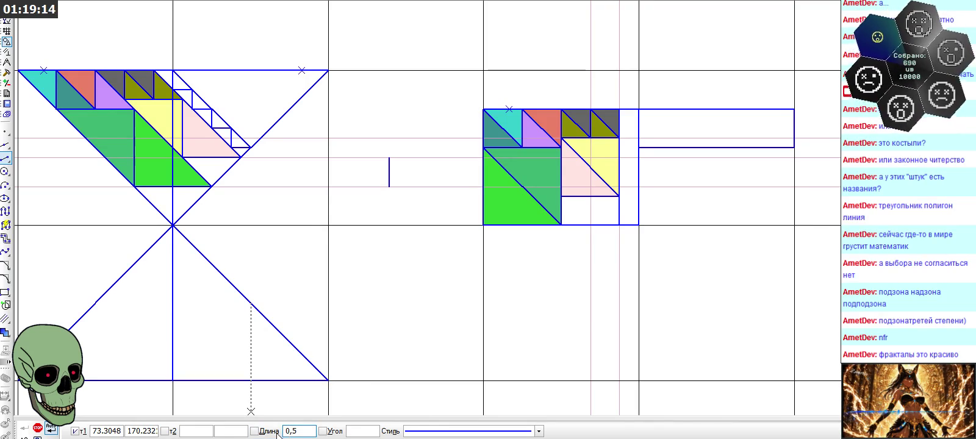
pyautogui.press('Return')
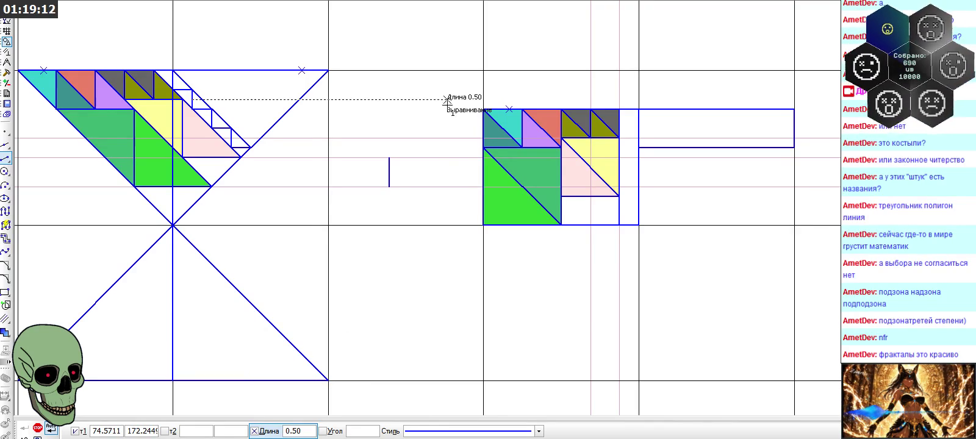
pyautogui.click(451, 109)
pyautogui.scroll(2, 690, 158)
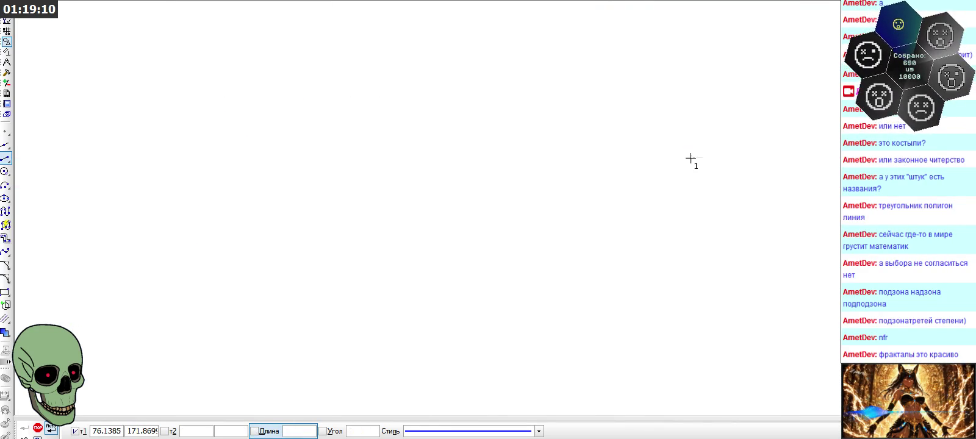
pyautogui.scroll(-2, 643, 185)
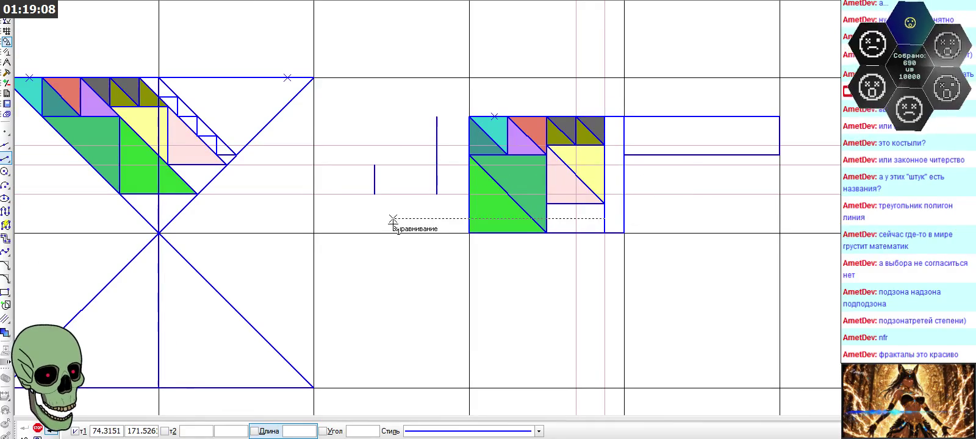
pyautogui.click(624, 194)
pyautogui.click(605, 194)
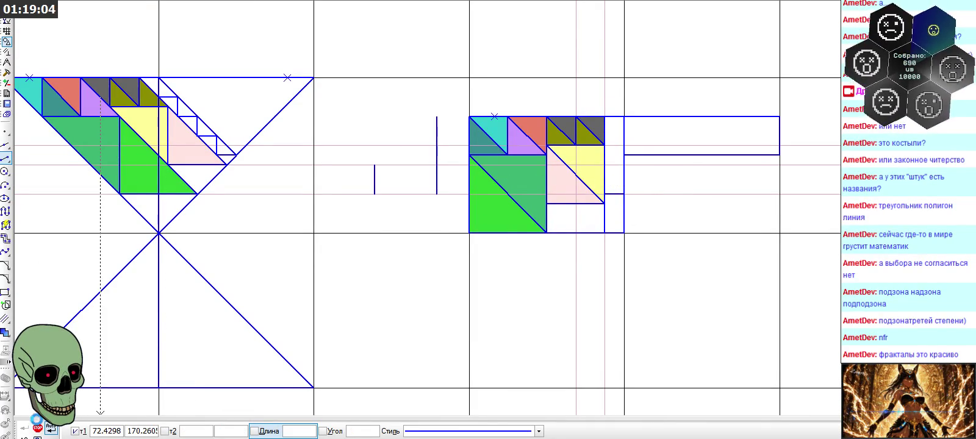
pyautogui.click(39, 428)
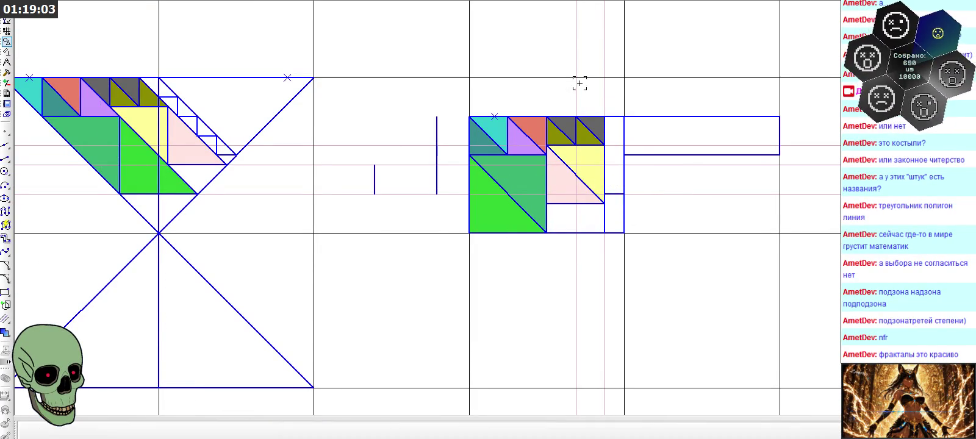
pyautogui.click(437, 153)
pyautogui.press('Delete')
pyautogui.scroll(3, 717, 85)
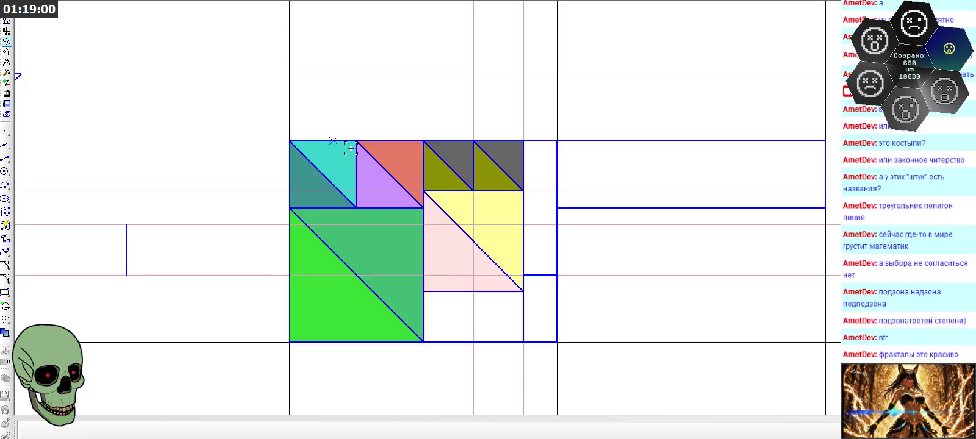
pyautogui.click(6, 158)
pyautogui.scroll(-2, 263, 194)
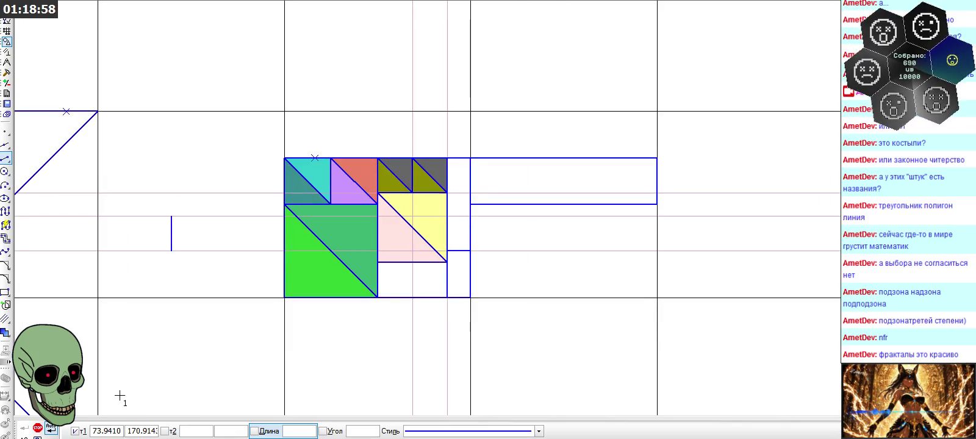
pyautogui.click(38, 428)
pyautogui.moveTo(37, 140); pyautogui.dragTo(73, 177, button='middle')
pyautogui.moveTo(14, 178); pyautogui.dragTo(78, 179, button='middle')
pyautogui.scroll(1, 72, 181)
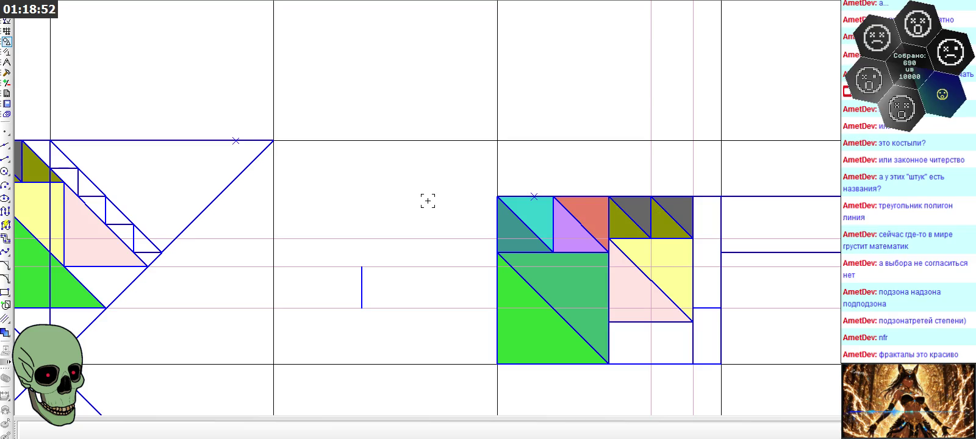
pyautogui.scroll(2, 766, 221)
pyautogui.scroll(-3, 443, 204)
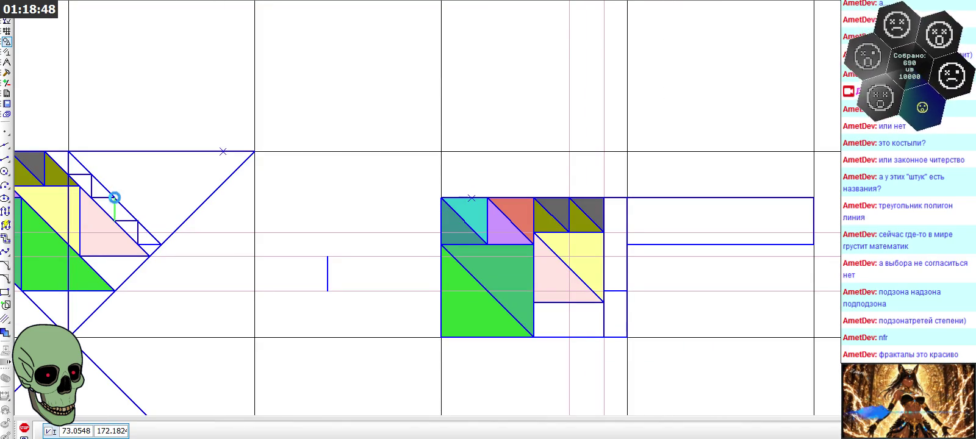
# - Paste the cut vertical line inside the long narrow rectangle
pyautogui.scroll(3, 771, 218)
pyautogui.scroll(1, 771, 218)
pyautogui.hotkey('ctrl', 'v')
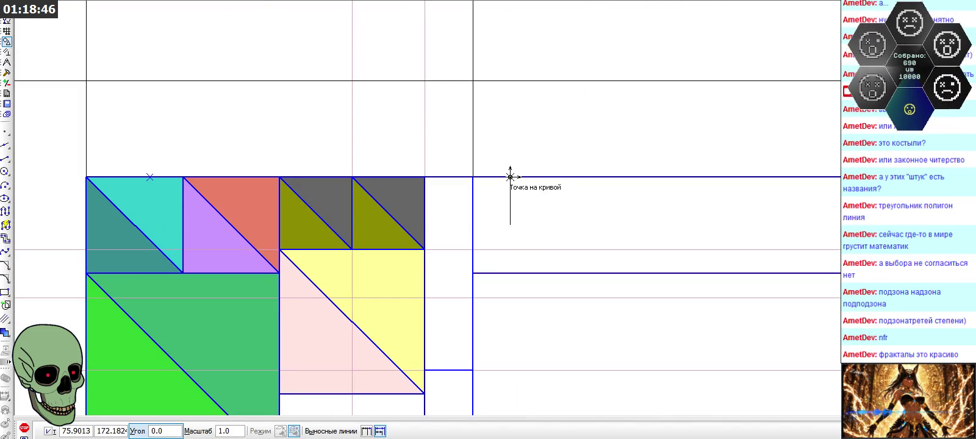
pyautogui.click(509, 177)
# - Draw a diagonal and a horizontal edge forming a small triangle in the narrow white cell
pyautogui.click(6, 145)
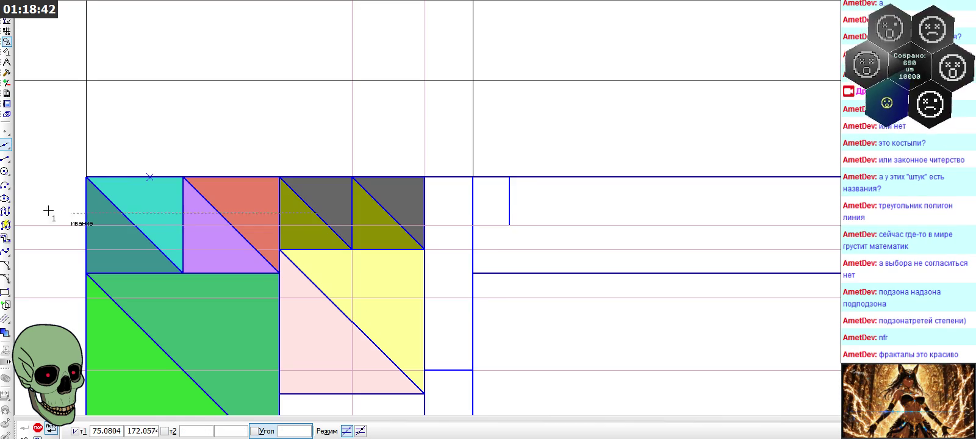
pyautogui.click(425, 178)
pyautogui.click(473, 225)
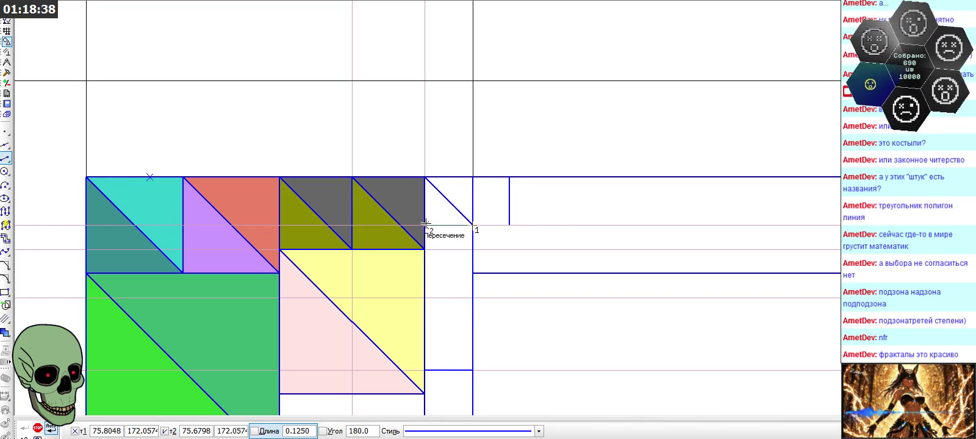
pyautogui.click(424, 225)
pyautogui.press('Escape')
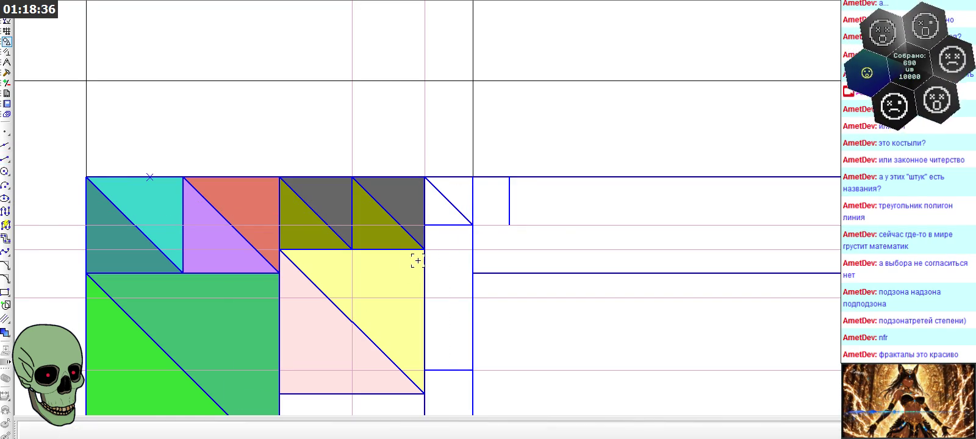
pyautogui.click(449, 201)
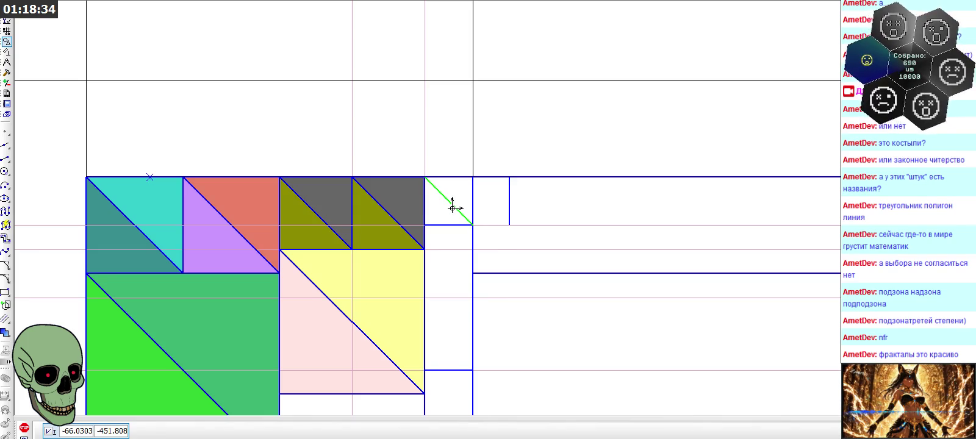
pyautogui.click(446, 225)
pyautogui.scroll(2, 446, 223)
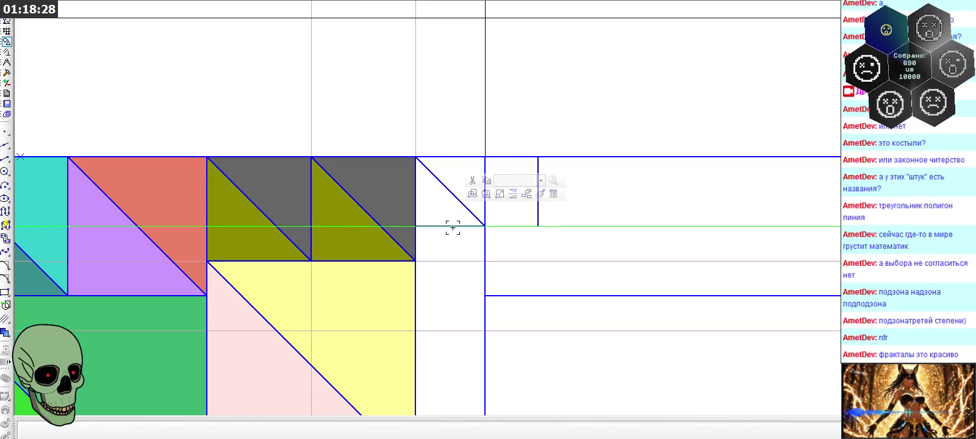
pyautogui.press('Return')
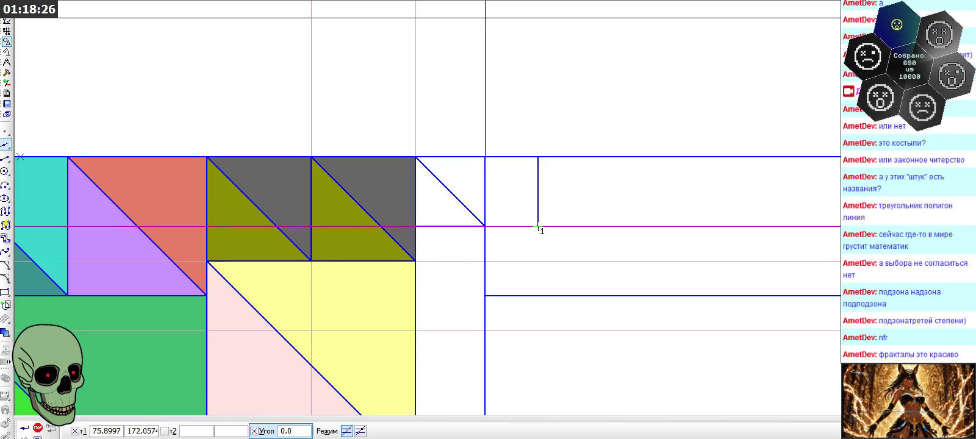
pyautogui.press('Escape')
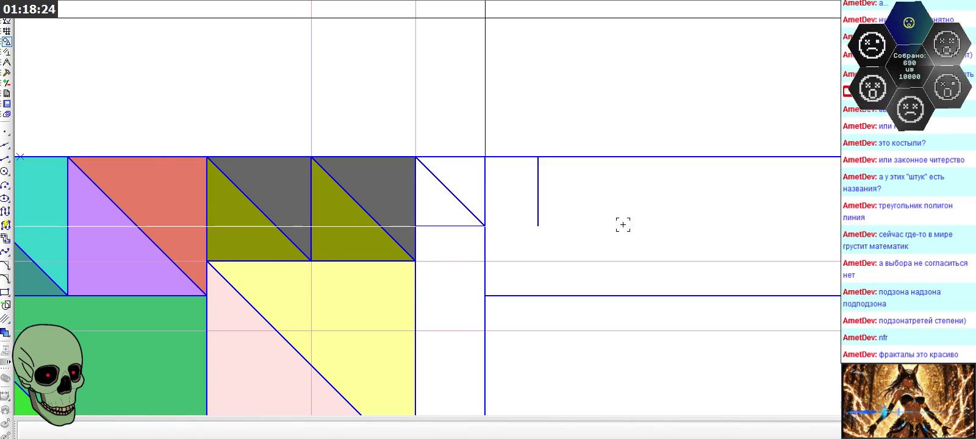
pyautogui.scroll(-1, 623, 225)
# - Copy the small triangle's two lines to four positions down the column
pyautogui.click(473, 225)
pyautogui.keyDown('shift'); pyautogui.click(491, 210); pyautogui.keyUp('shift')
pyautogui.press('Return')
pyautogui.click(451, 167)
pyautogui.click(449, 225)
pyautogui.click(450, 283)
pyautogui.click(450, 342)
pyautogui.scroll(-5, 594, 222)
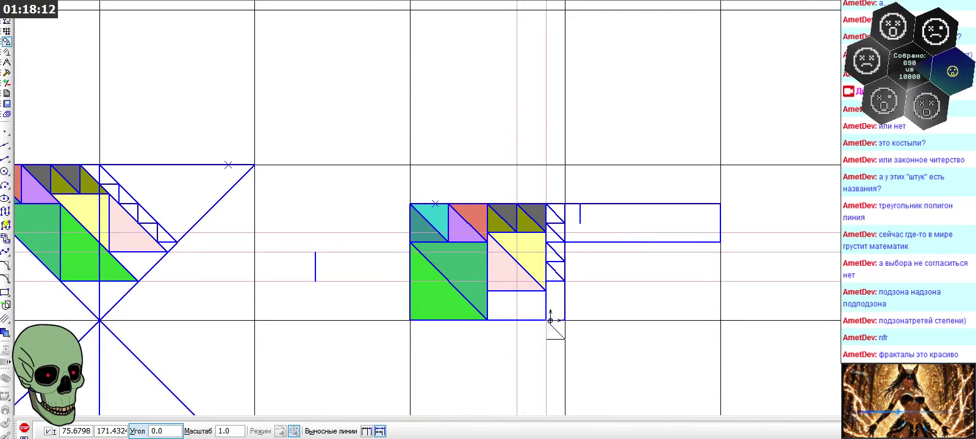
pyautogui.click(24, 428)
pyautogui.scroll(3, 484, 283)
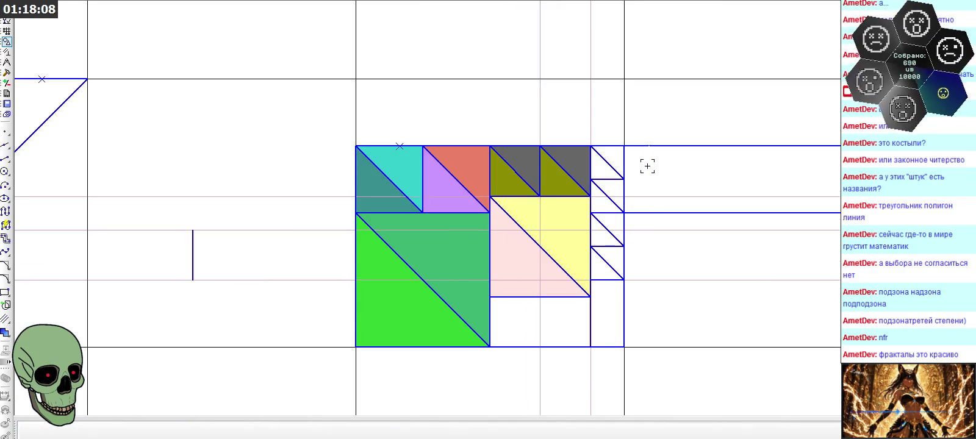
pyautogui.scroll(-3, 646, 168)
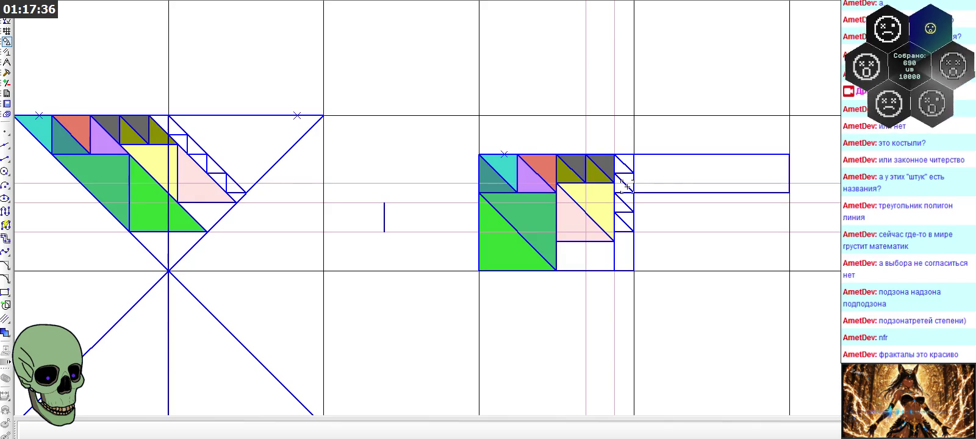
pyautogui.scroll(-1, 626, 186)
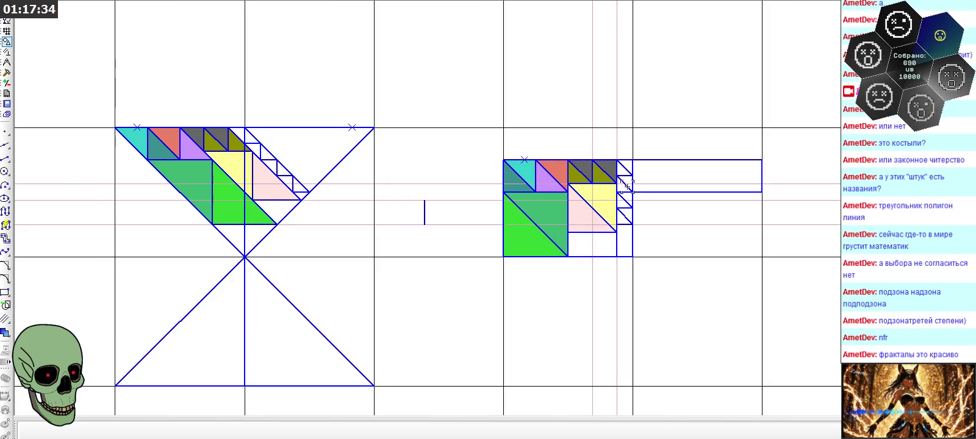
pyautogui.scroll(-1, 627, 186)
pyautogui.scroll(1, 626, 186)
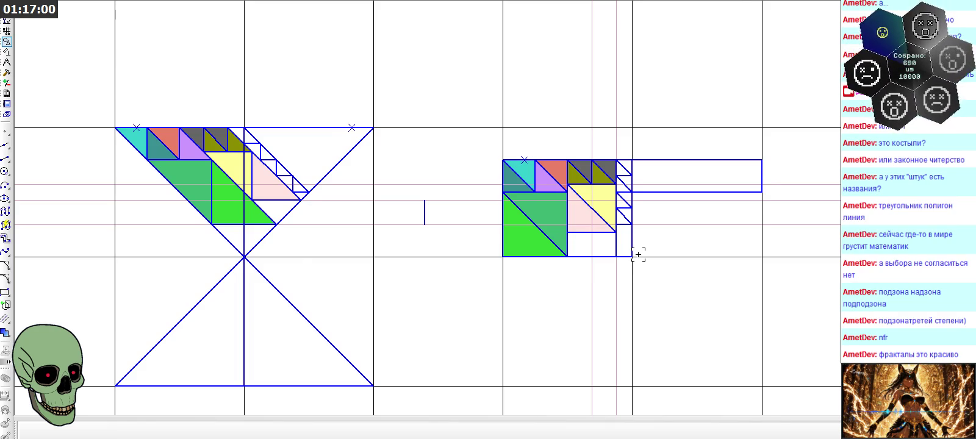
pyautogui.scroll(-1, 638, 255)
pyautogui.scroll(-1, 638, 255)
pyautogui.scroll(-2, 639, 255)
pyautogui.scroll(-1, 639, 254)
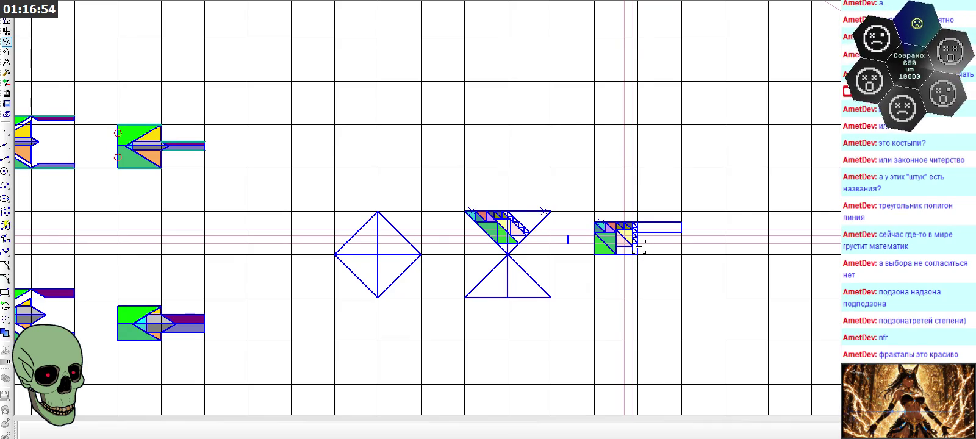
pyautogui.scroll(-1, 639, 247)
pyautogui.scroll(-1, 637, 245)
pyautogui.scroll(-1, 631, 242)
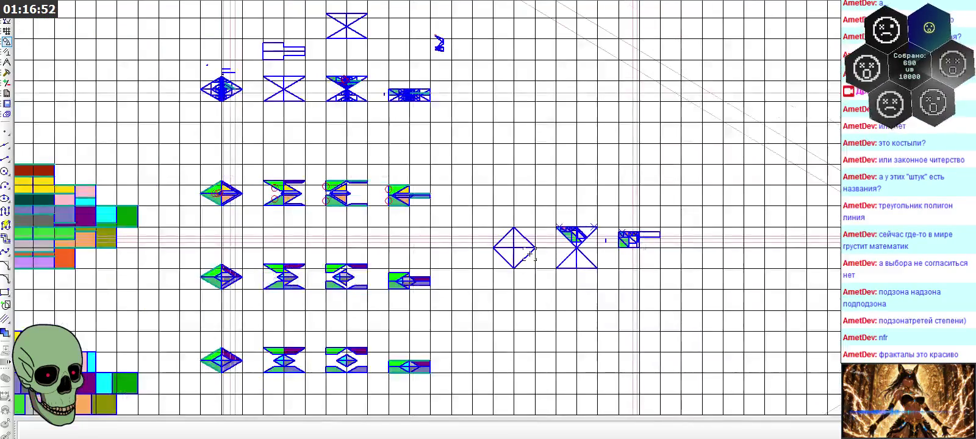
pyautogui.scroll(1, 397, 278)
pyautogui.scroll(2, 396, 281)
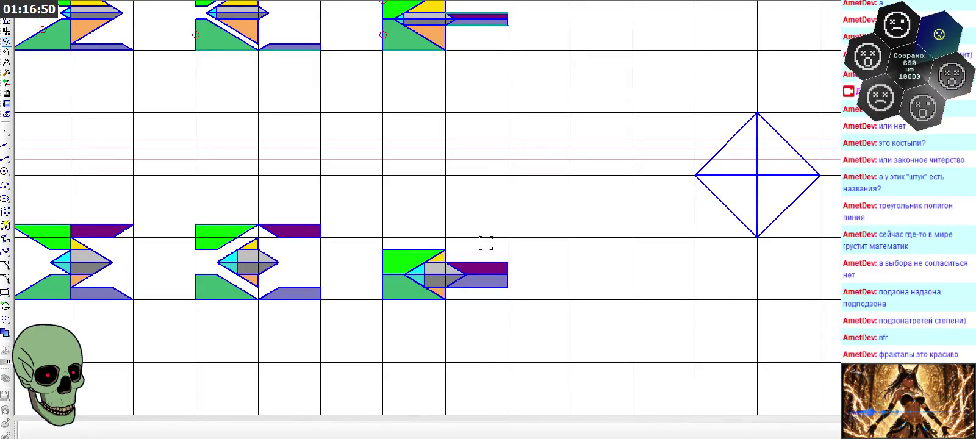
pyautogui.scroll(-2, 488, 147)
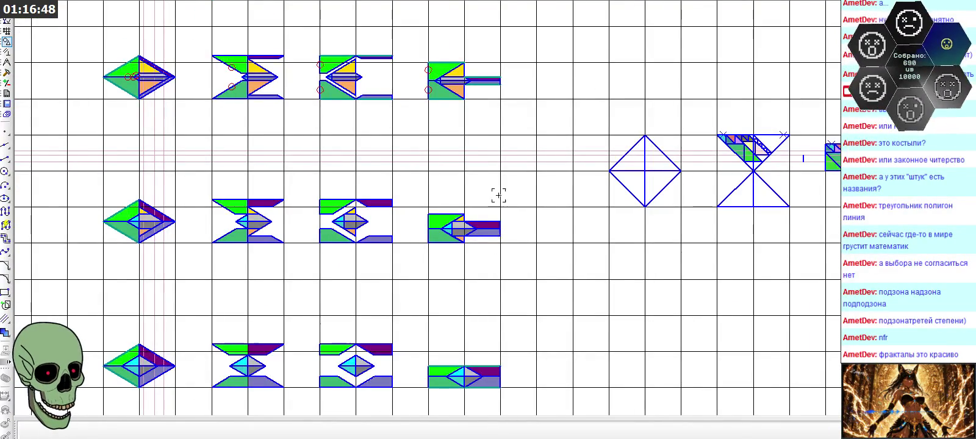
pyautogui.scroll(2, 488, 73)
pyautogui.scroll(1, 488, 73)
pyautogui.scroll(1, 492, 49)
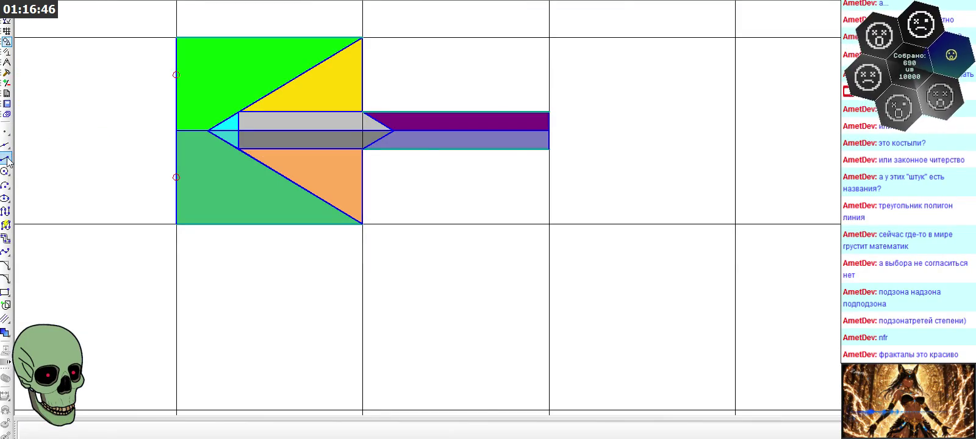
pyautogui.press('Return')
pyautogui.click(562, 112)
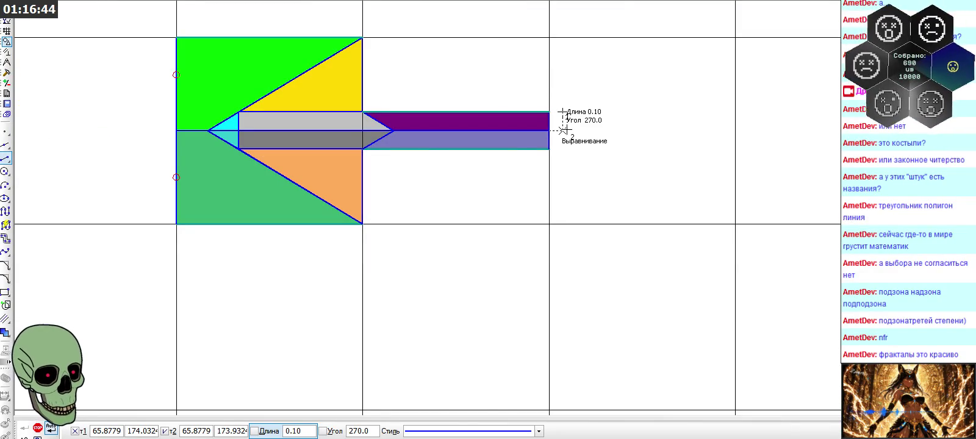
pyautogui.press('Escape')
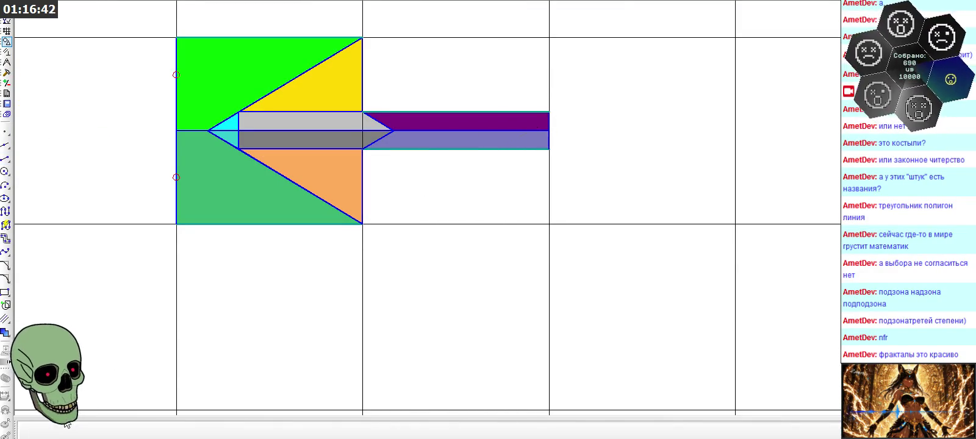
pyautogui.scroll(-1, 633, 157)
pyautogui.scroll(-1, 634, 158)
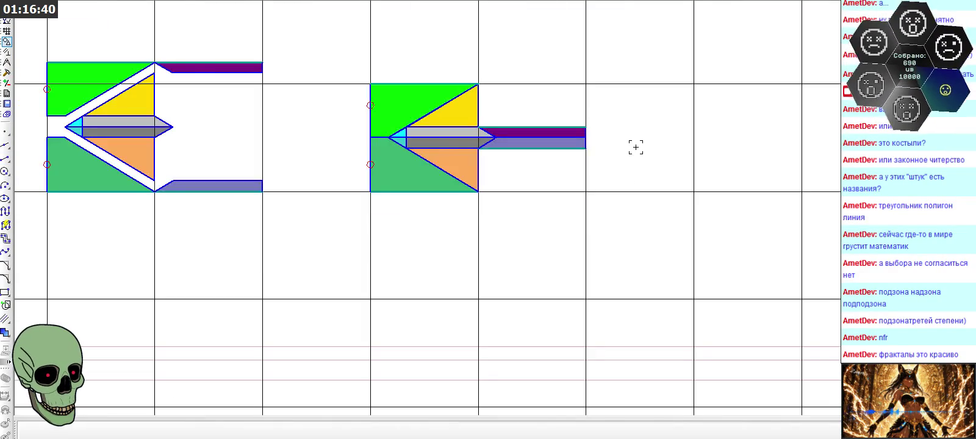
pyautogui.scroll(-1, 634, 158)
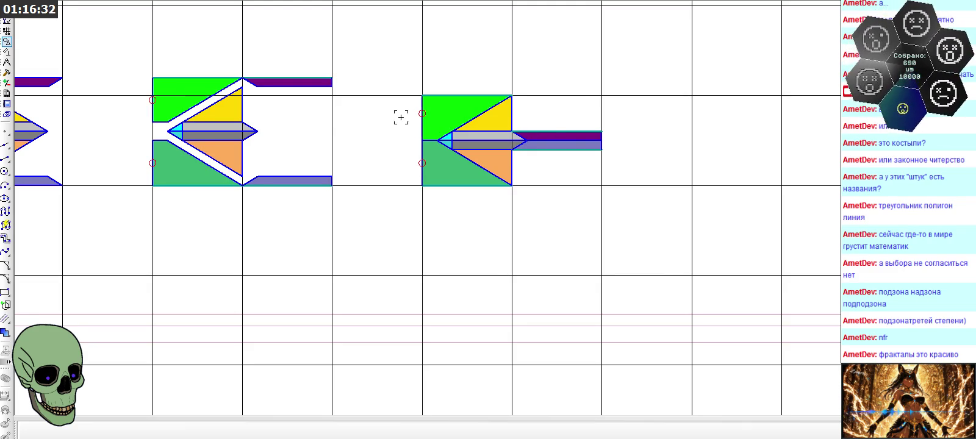
pyautogui.scroll(-2, 405, 122)
pyautogui.scroll(-2, 392, 113)
pyautogui.scroll(-2, 392, 113)
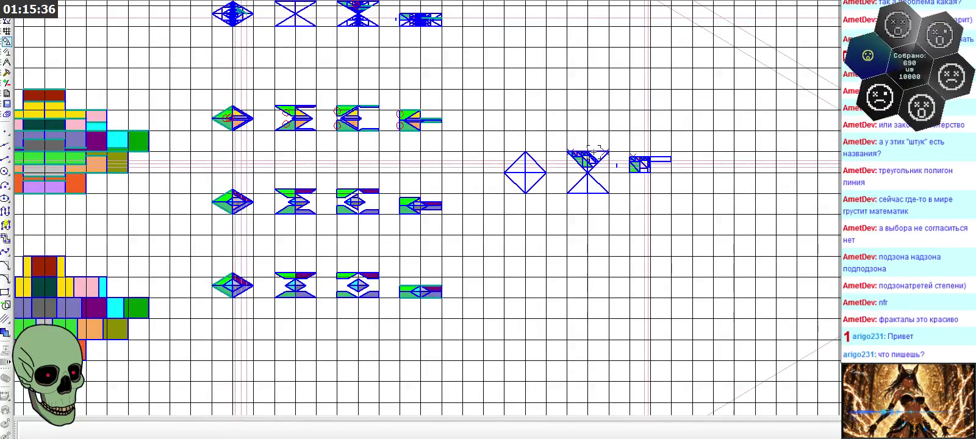
pyautogui.scroll(4, 594, 154)
pyautogui.scroll(1, 594, 153)
pyautogui.moveTo(593, 152); pyautogui.dragTo(543, 155, button='middle')
pyautogui.scroll(-1, 324, 185)
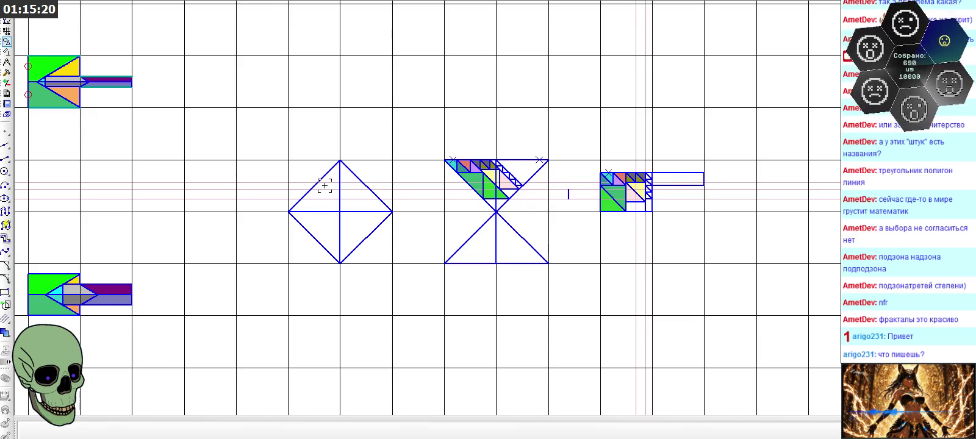
pyautogui.scroll(-3, 565, 221)
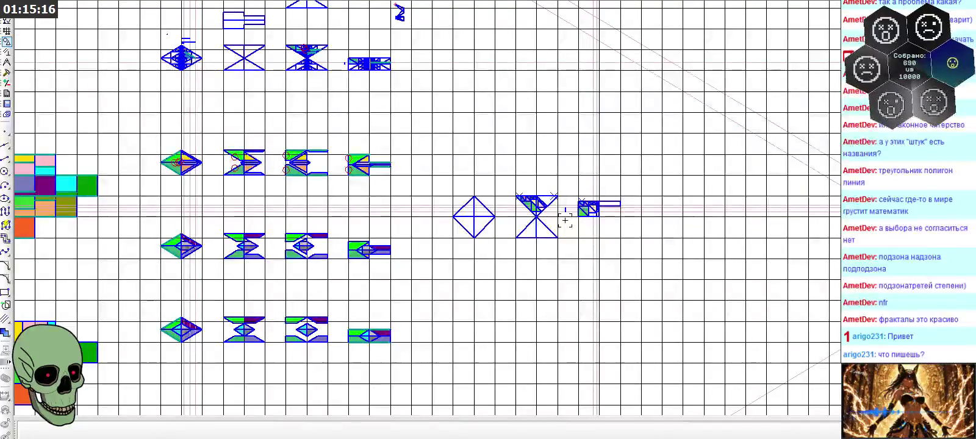
pyautogui.scroll(-1, 565, 220)
pyautogui.scroll(-1, 565, 221)
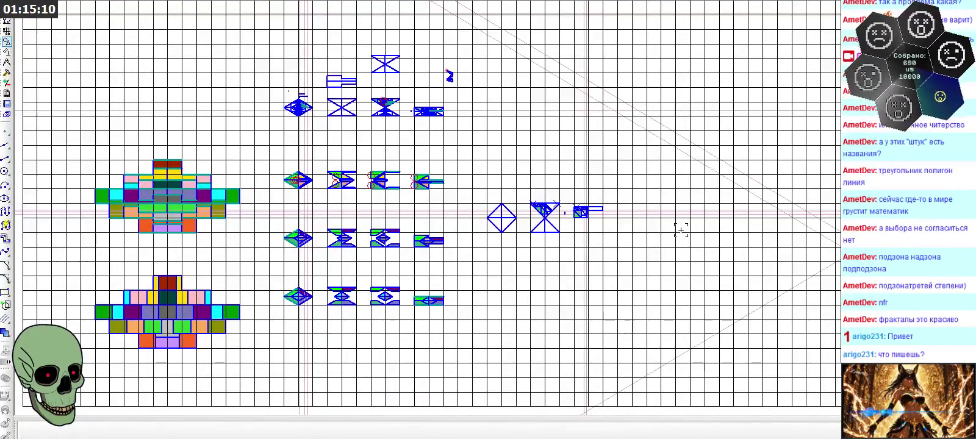
pyautogui.scroll(1, 227, 59)
pyautogui.scroll(1, 227, 59)
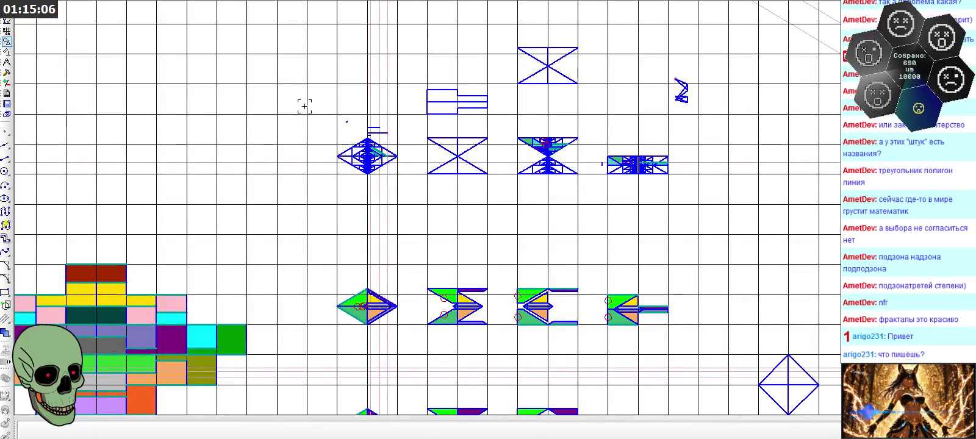
pyautogui.scroll(1, 304, 106)
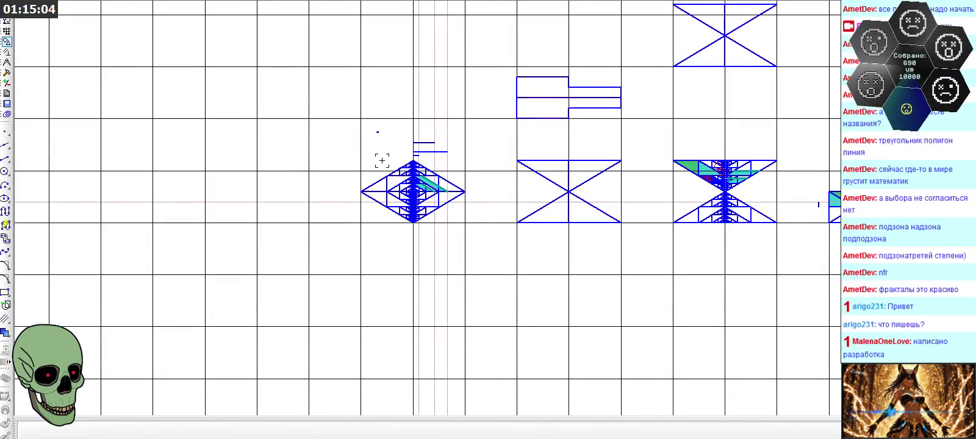
pyautogui.scroll(1, 389, 167)
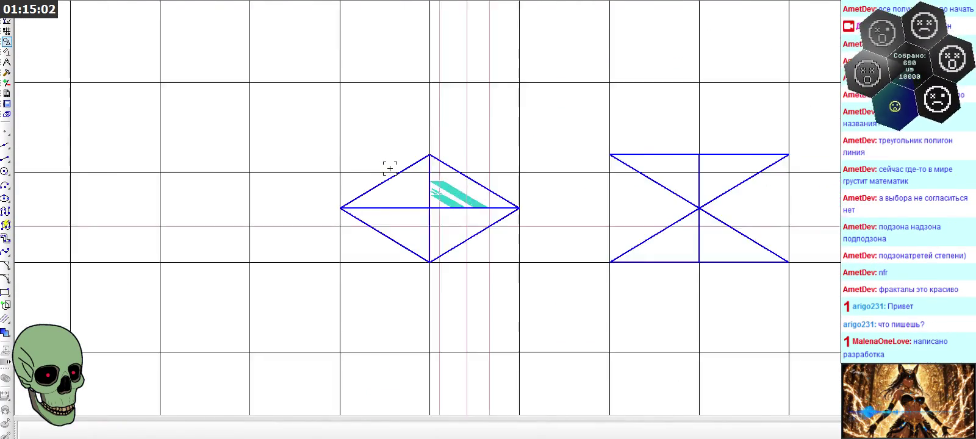
pyautogui.scroll(1, 385, 166)
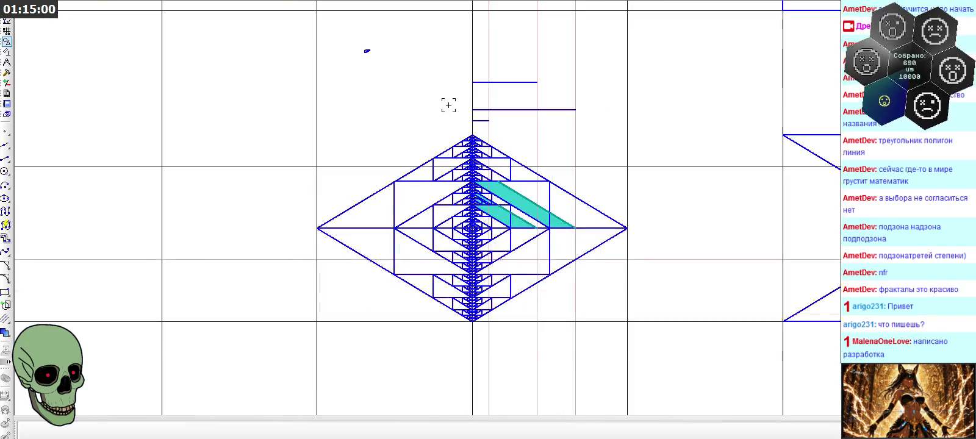
pyautogui.hotkey('alt', 'Tab')
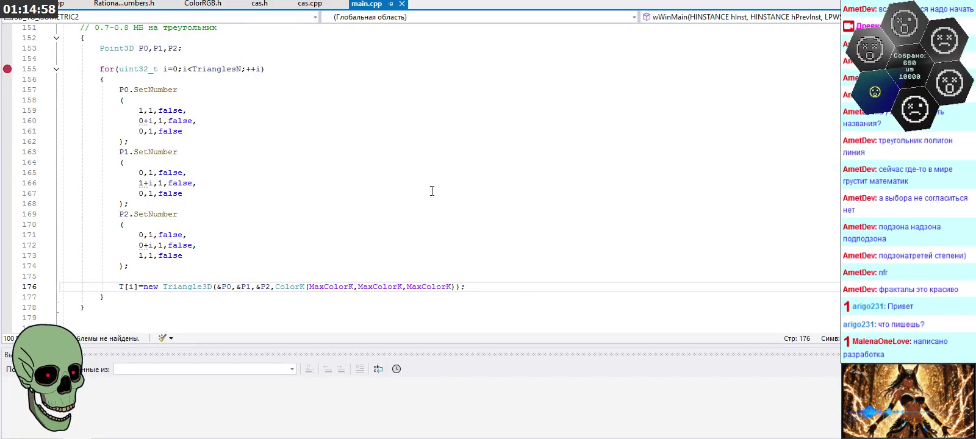
pyautogui.scroll(-5, 439, 189)
pyautogui.scroll(2, 440, 190)
pyautogui.scroll(3, 441, 186)
pyautogui.scroll(5, 441, 186)
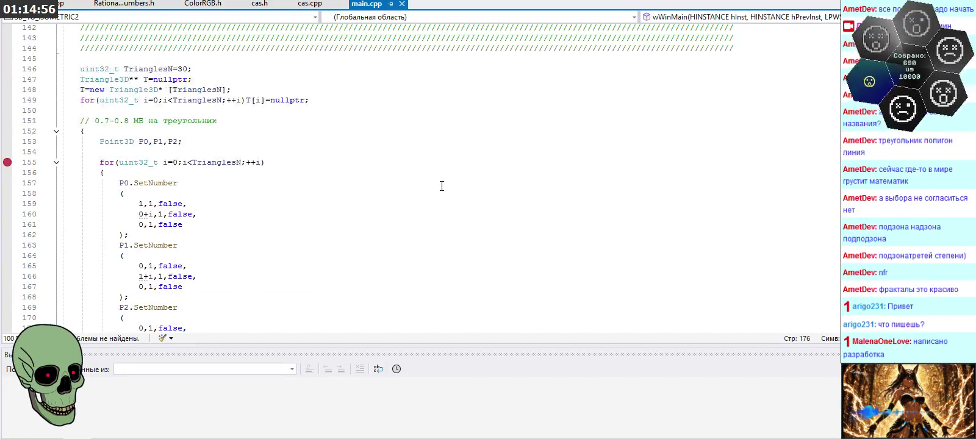
pyautogui.scroll(-4, 441, 186)
pyautogui.scroll(-2, 441, 186)
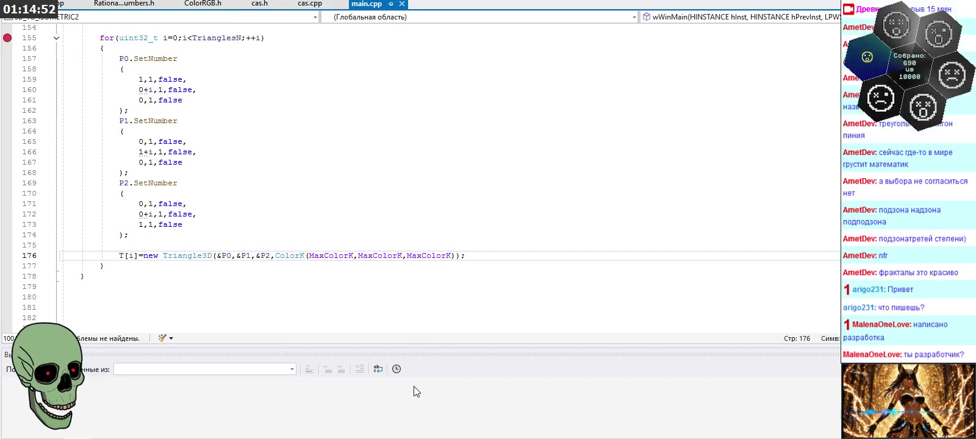
pyautogui.click(366, 436)
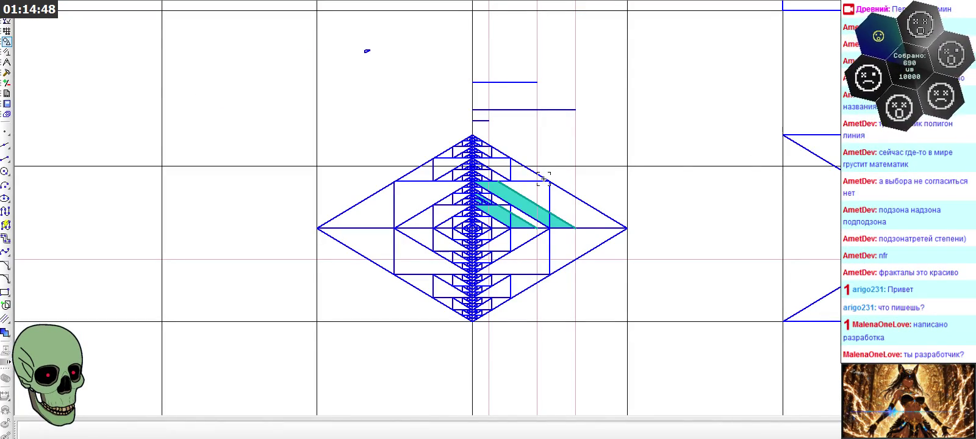
pyautogui.scroll(-2, 349, 145)
pyautogui.scroll(-2, 349, 144)
pyautogui.scroll(-2, 348, 144)
pyautogui.scroll(-2, 349, 144)
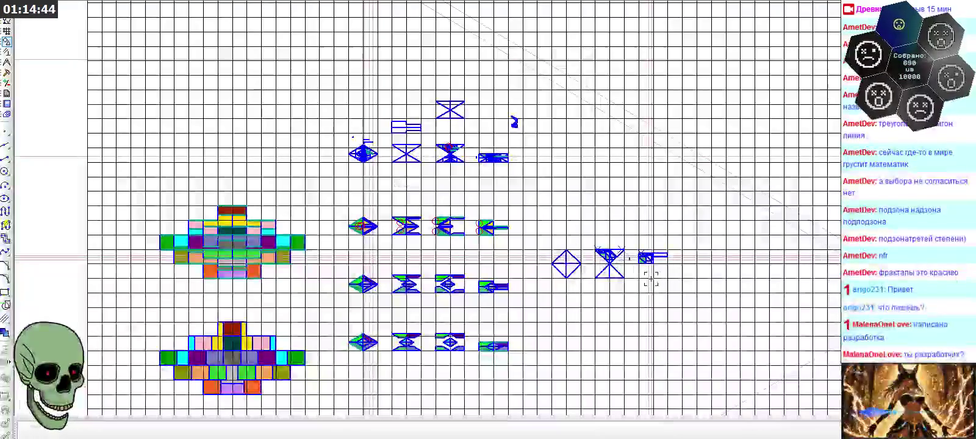
pyautogui.scroll(2, 492, 311)
pyautogui.scroll(2, 503, 305)
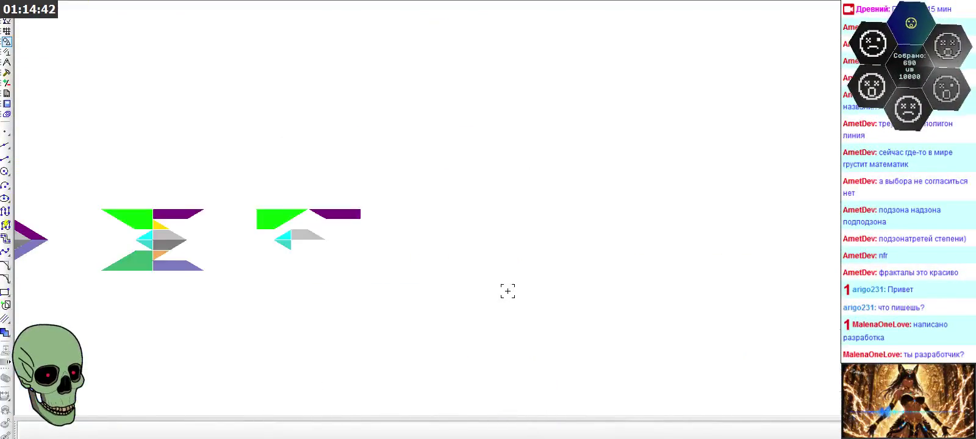
pyautogui.scroll(2, 505, 290)
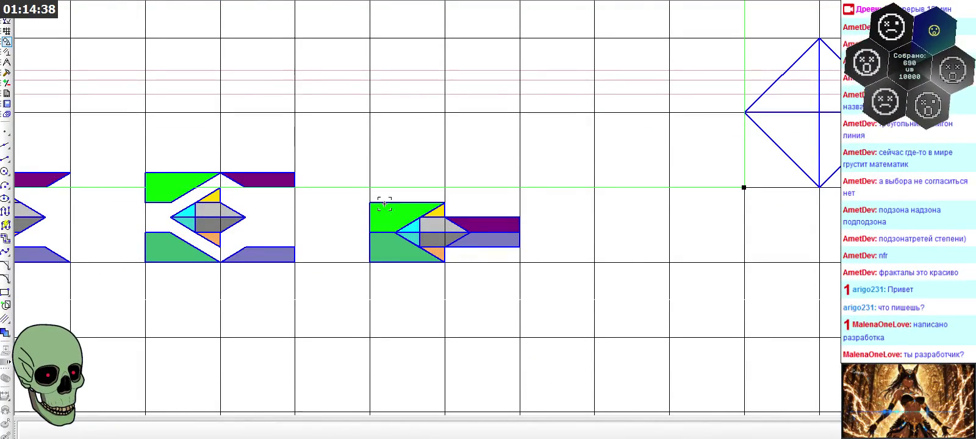
pyautogui.moveTo(339, 149); pyautogui.dragTo(555, 301)
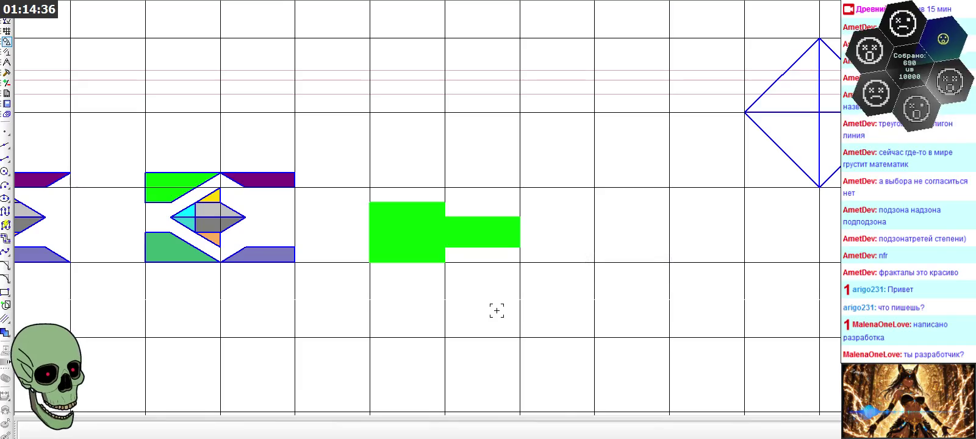
pyautogui.scroll(-2, 507, 181)
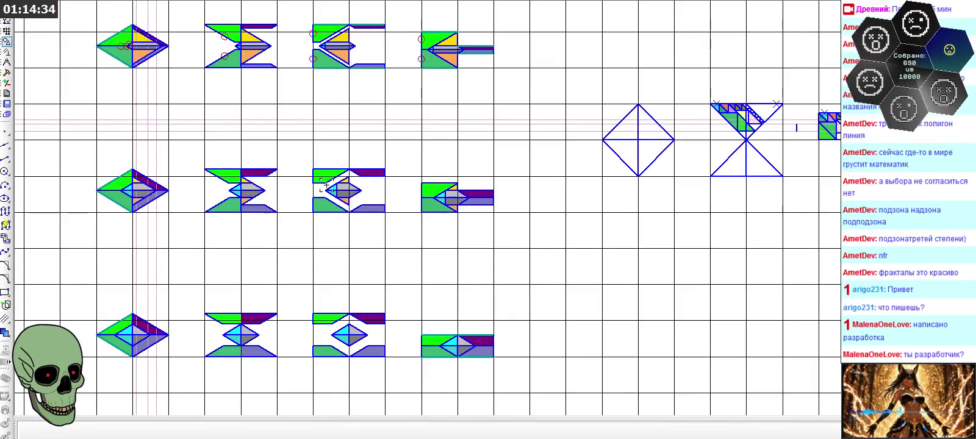
pyautogui.scroll(-1, 522, 195)
pyautogui.scroll(1, 207, 171)
pyautogui.moveTo(149, 164); pyautogui.dragTo(612, 244)
pyautogui.click(589, 236)
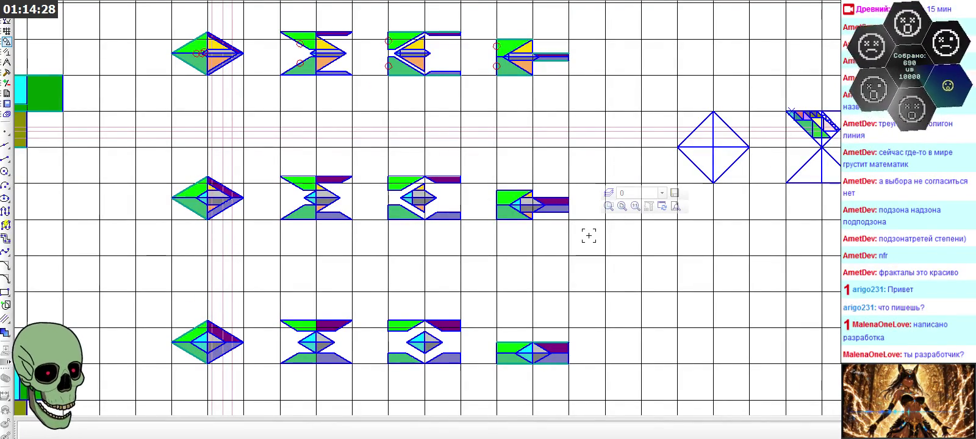
pyautogui.scroll(1, 271, 194)
pyautogui.scroll(1, 258, 186)
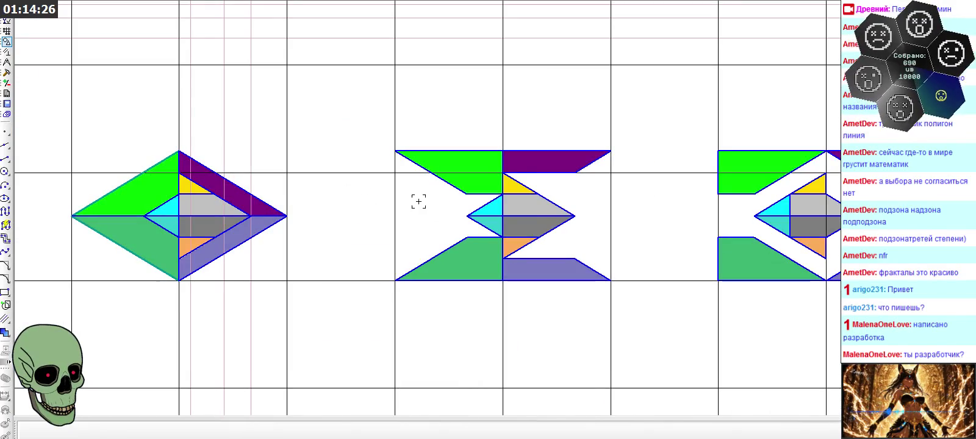
pyautogui.scroll(1, 357, 184)
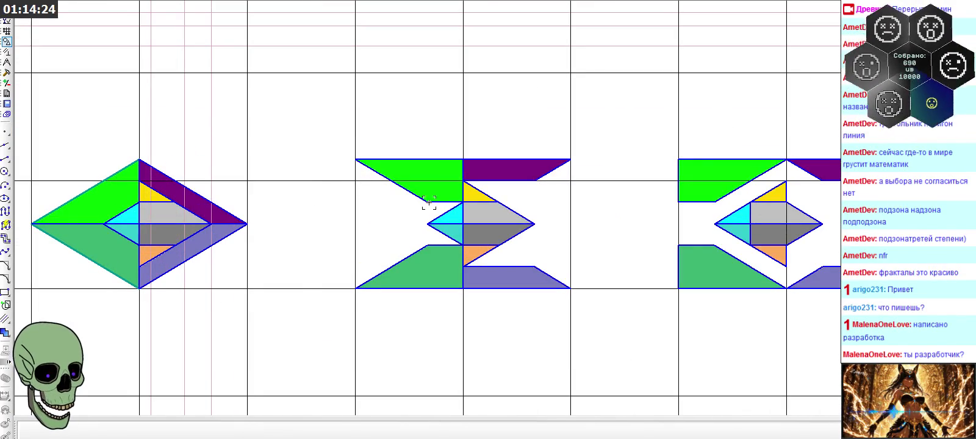
pyautogui.scroll(-1, 95, 199)
pyautogui.scroll(1, 303, 191)
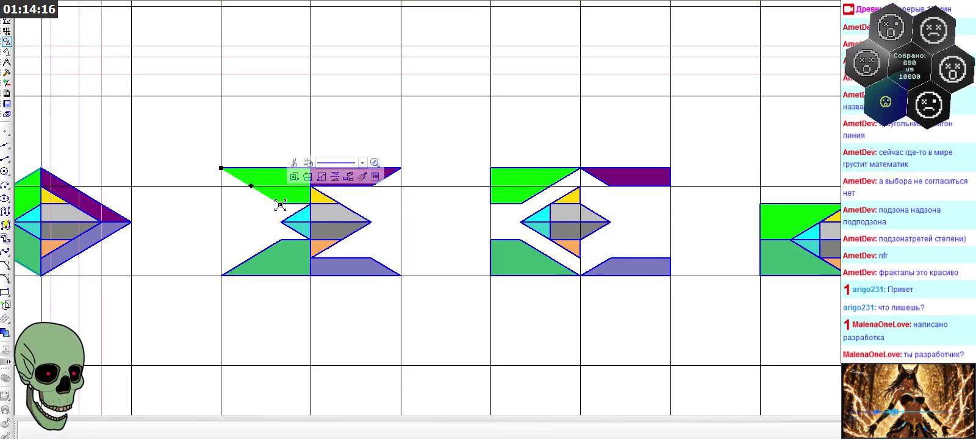
pyautogui.click(227, 205)
pyautogui.click(283, 207)
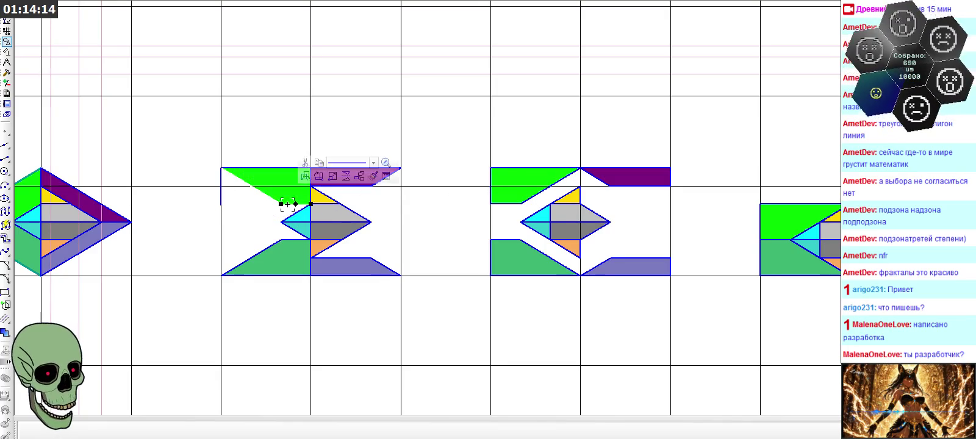
pyautogui.click(232, 203)
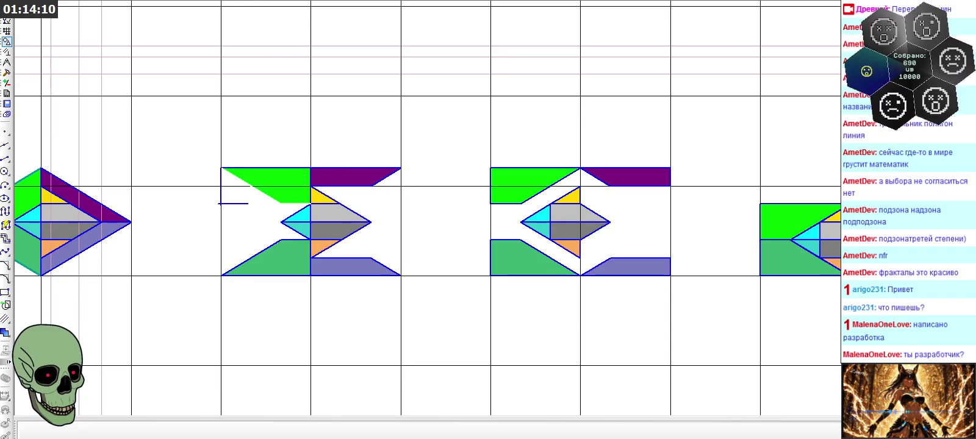
pyautogui.click(219, 1)
pyautogui.click(218, 1)
pyautogui.click(218, 1)
pyautogui.scroll(-1, 357, 197)
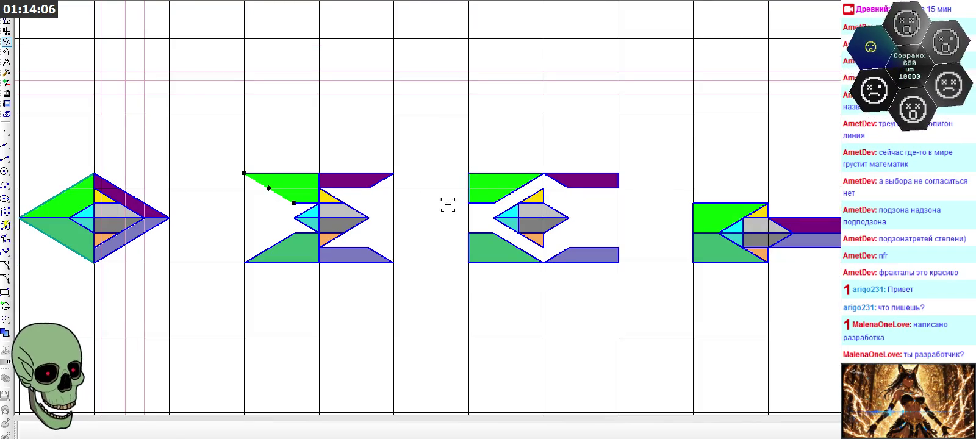
pyautogui.scroll(-1, 410, 198)
pyautogui.scroll(-1, 409, 198)
pyautogui.scroll(2, 374, 189)
pyautogui.scroll(2, 574, 201)
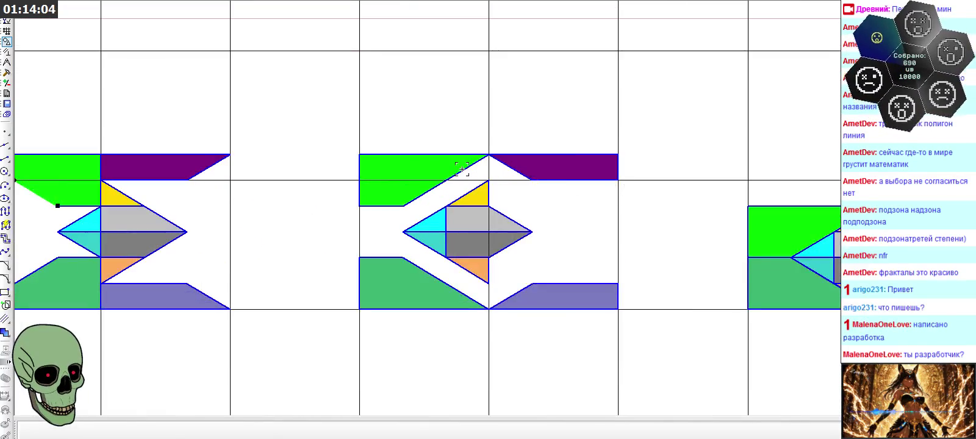
pyautogui.click(359, 161)
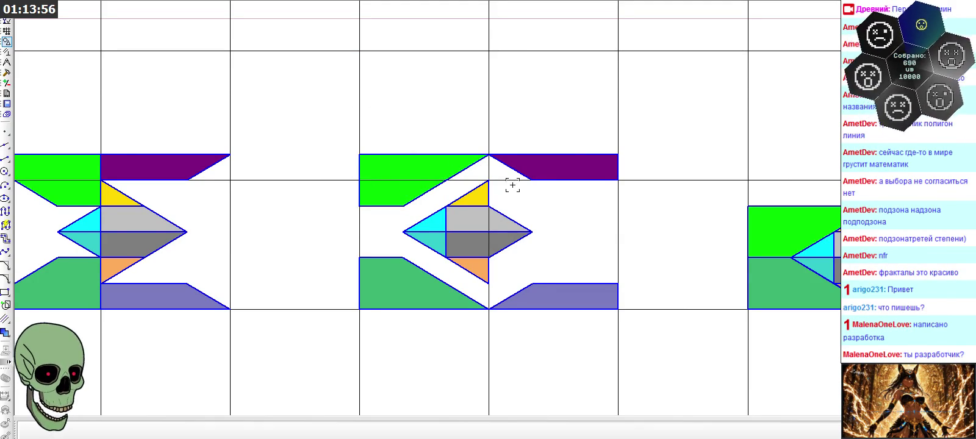
pyautogui.scroll(-2, 343, 185)
pyautogui.scroll(-2, 374, 225)
pyautogui.scroll(1, 465, 266)
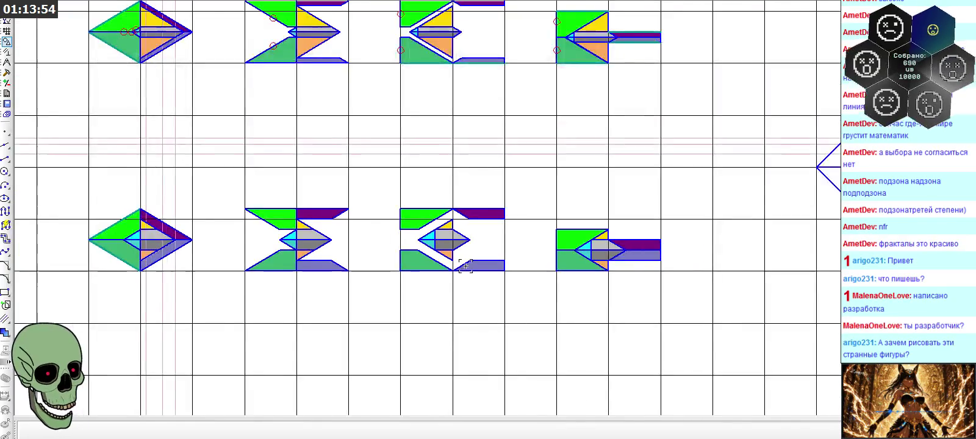
pyautogui.scroll(-1, 465, 266)
pyautogui.scroll(1, 264, 102)
pyautogui.scroll(1, 264, 106)
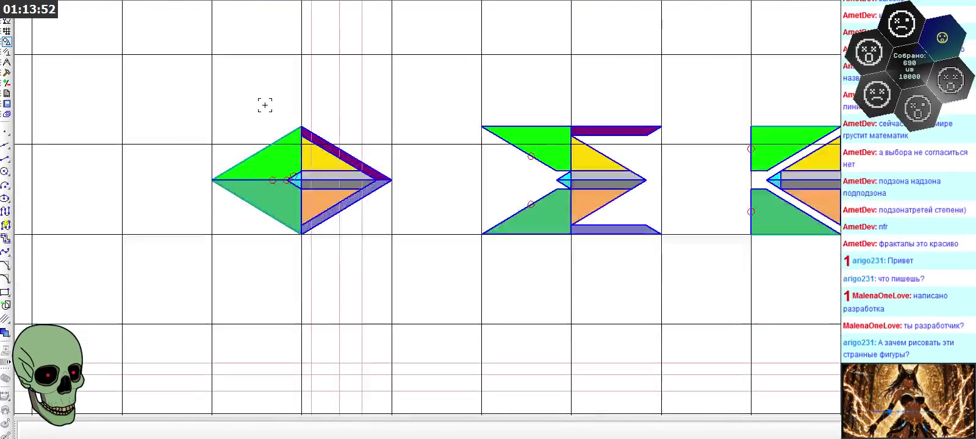
pyautogui.scroll(-2, 404, 283)
pyautogui.scroll(-1, 420, 290)
pyautogui.scroll(-2, 398, 225)
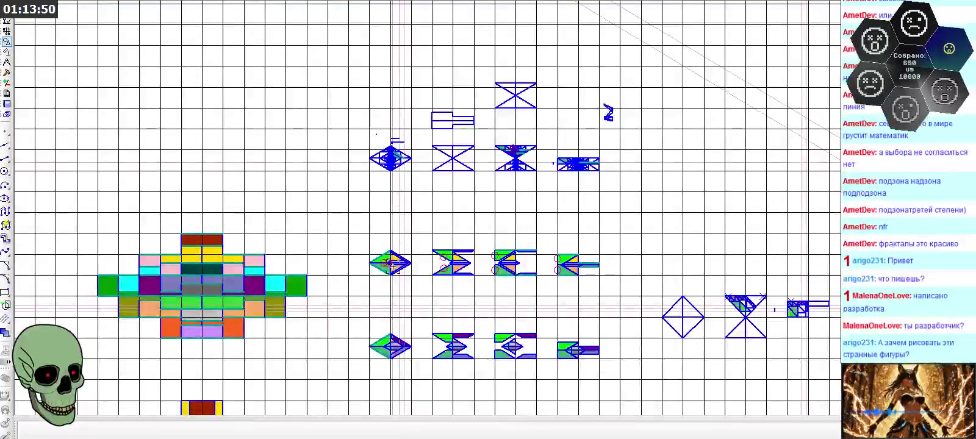
pyautogui.scroll(4, 395, 250)
pyautogui.scroll(-1, 423, 277)
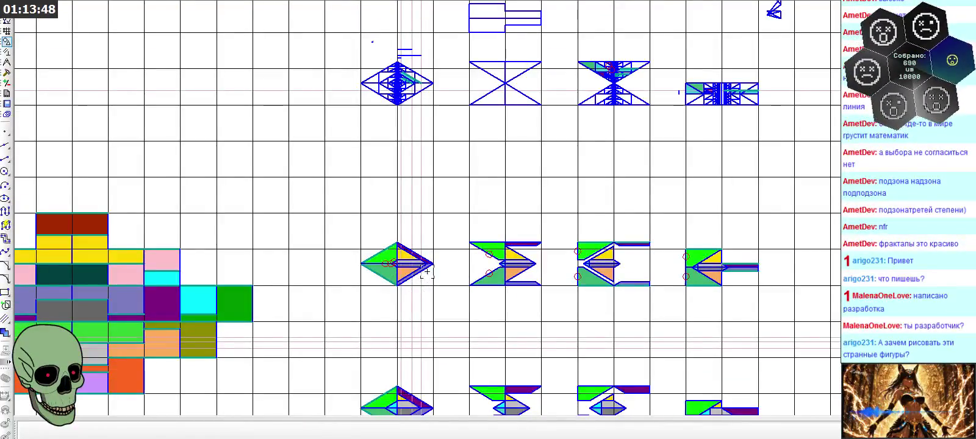
pyautogui.scroll(-3, 422, 277)
pyautogui.scroll(1, 413, 144)
pyautogui.scroll(3, 413, 144)
pyautogui.scroll(1, 413, 143)
pyautogui.scroll(1, 412, 143)
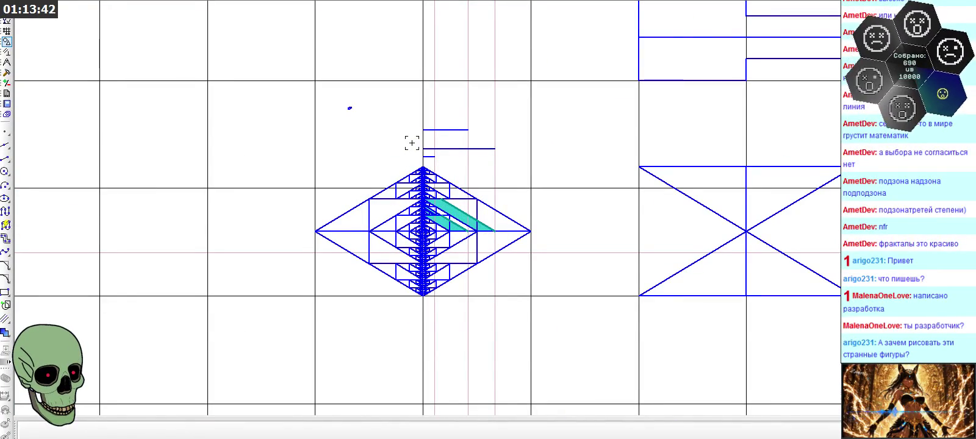
pyautogui.scroll(-2, 411, 143)
pyautogui.scroll(-2, 412, 143)
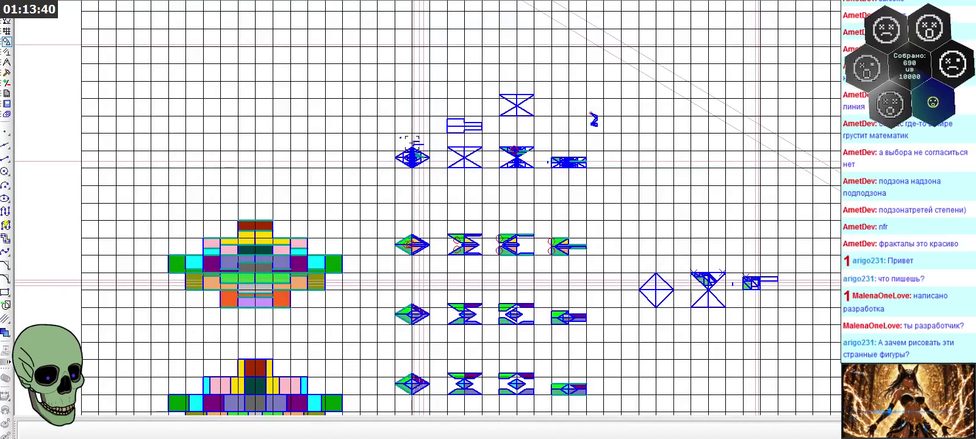
pyautogui.scroll(-2, 412, 143)
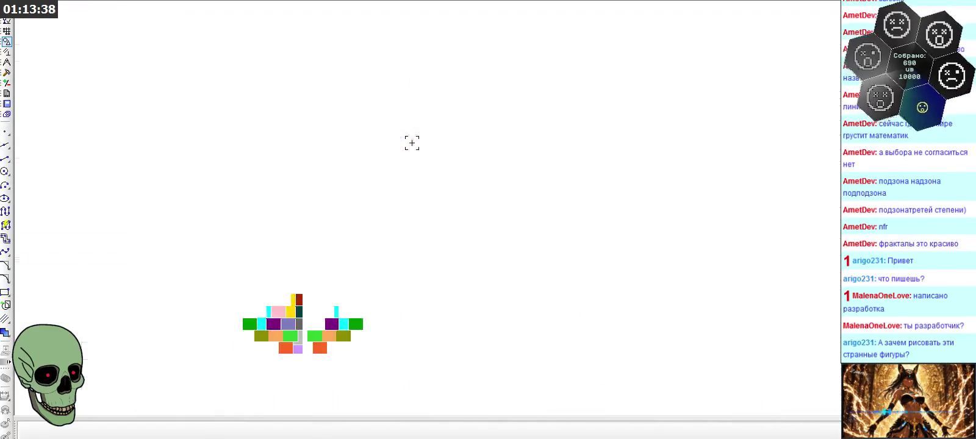
pyautogui.scroll(2, 215, 246)
pyautogui.scroll(1, 218, 247)
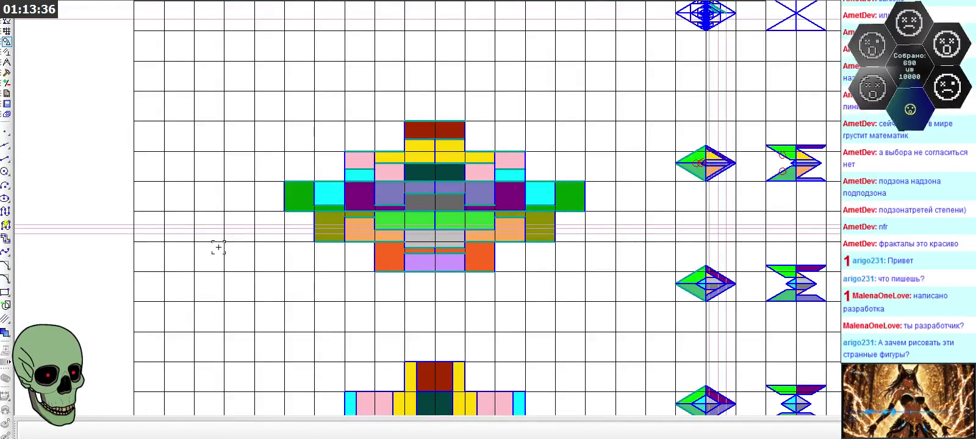
pyautogui.scroll(-2, 471, 279)
pyautogui.scroll(-3, 529, 283)
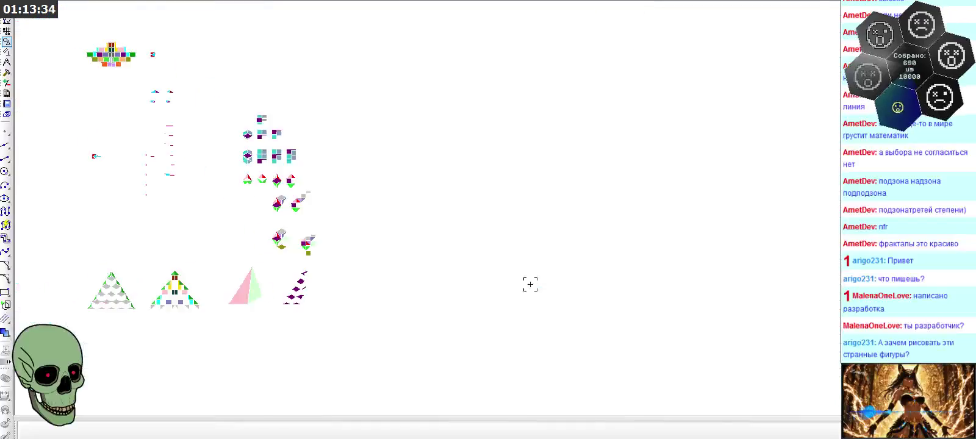
pyautogui.scroll(-1, 530, 282)
pyautogui.scroll(2, 287, 166)
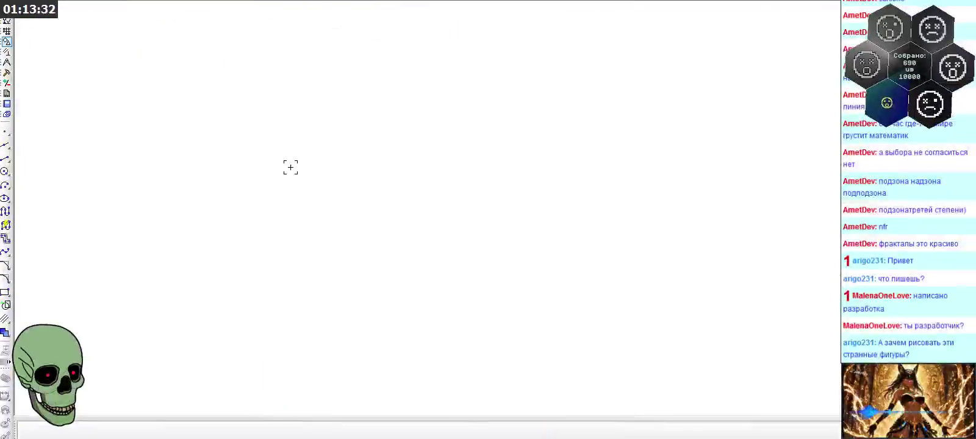
pyautogui.scroll(3, 280, 171)
pyautogui.scroll(2, 275, 176)
pyautogui.scroll(2, 280, 179)
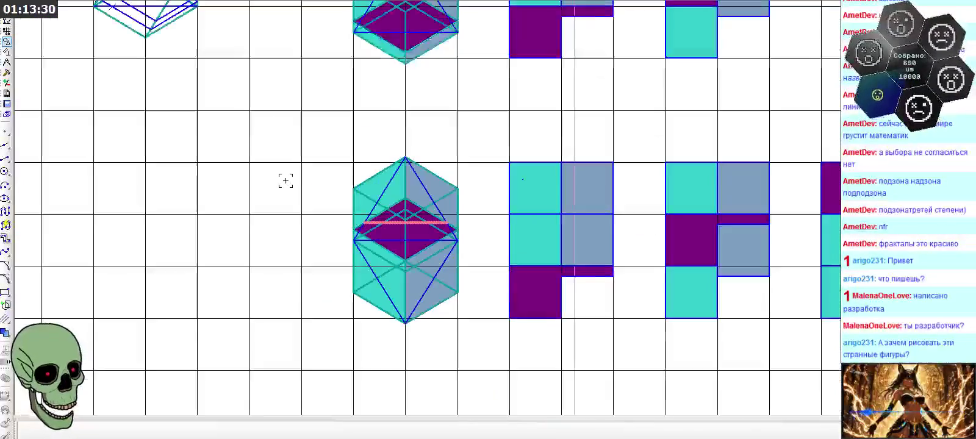
pyautogui.scroll(1, 352, 188)
pyautogui.scroll(-2, 355, 162)
pyautogui.scroll(2, 417, 203)
pyautogui.click(373, 237)
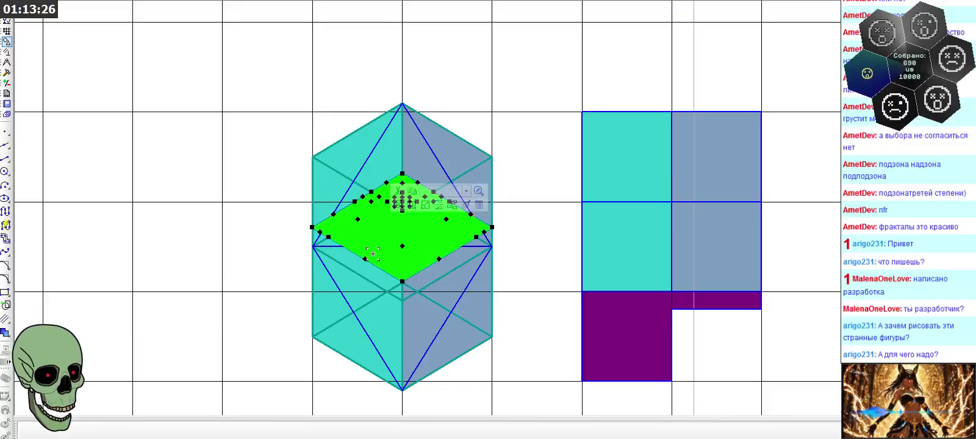
pyautogui.click(251, 229)
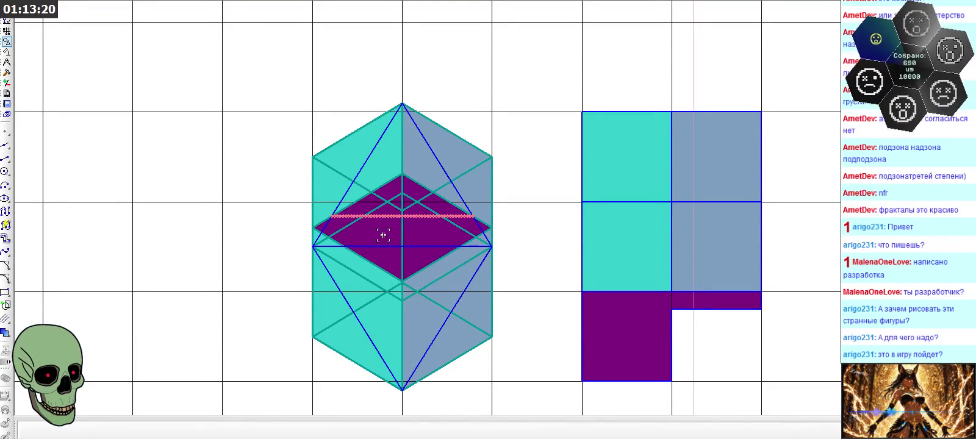
pyautogui.scroll(2, 386, 225)
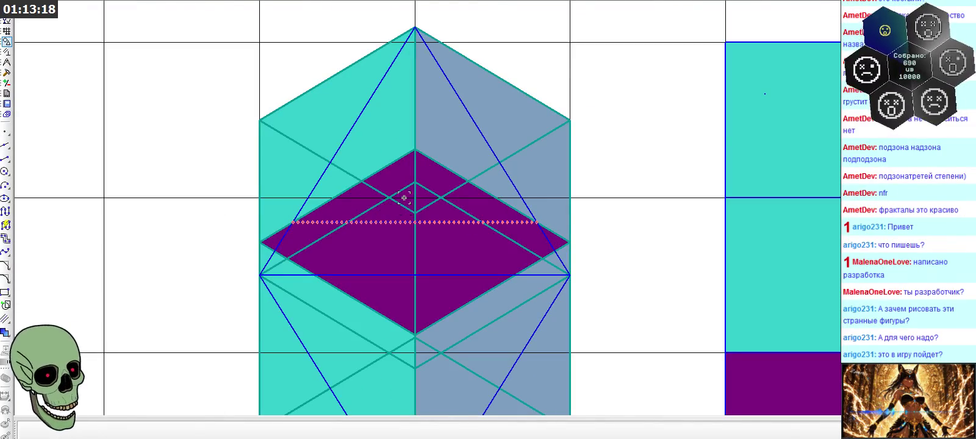
pyautogui.scroll(1, 423, 210)
pyautogui.scroll(1, 423, 210)
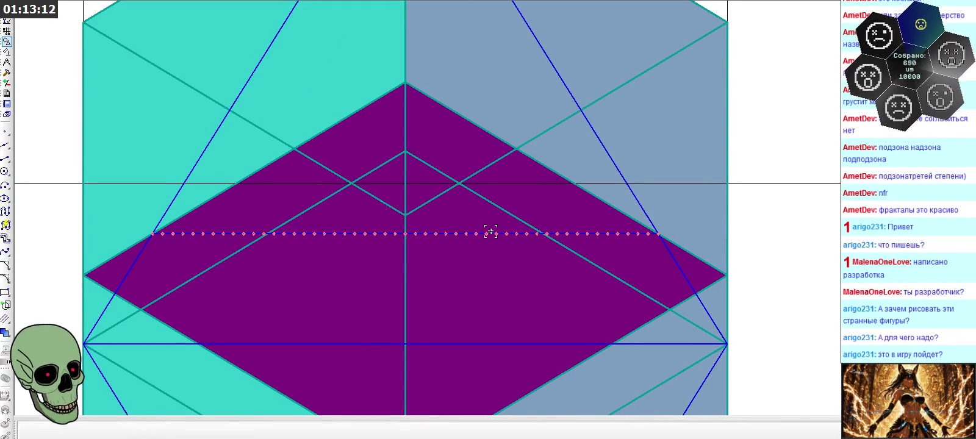
pyautogui.scroll(-1, 393, 205)
pyautogui.scroll(-1, 395, 207)
pyautogui.scroll(-1, 397, 214)
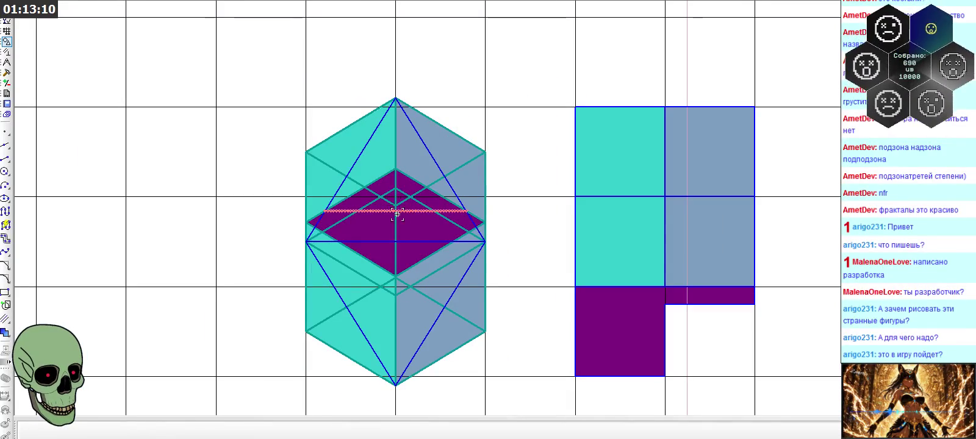
pyautogui.scroll(-1, 266, 135)
pyautogui.scroll(-1, 267, 135)
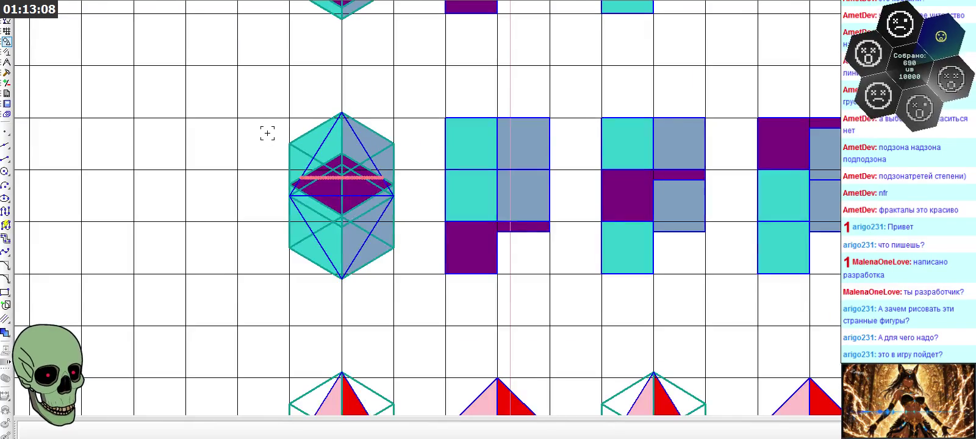
# - Box-select the whole coloured pixel diamond for inspection, then deselect it without changes
pyautogui.scroll(-1, 266, 134)
pyautogui.scroll(-1, 267, 132)
pyautogui.scroll(-2, 267, 133)
pyautogui.scroll(-3, 268, 133)
pyautogui.scroll(-2, 272, 134)
pyautogui.scroll(3, 595, 269)
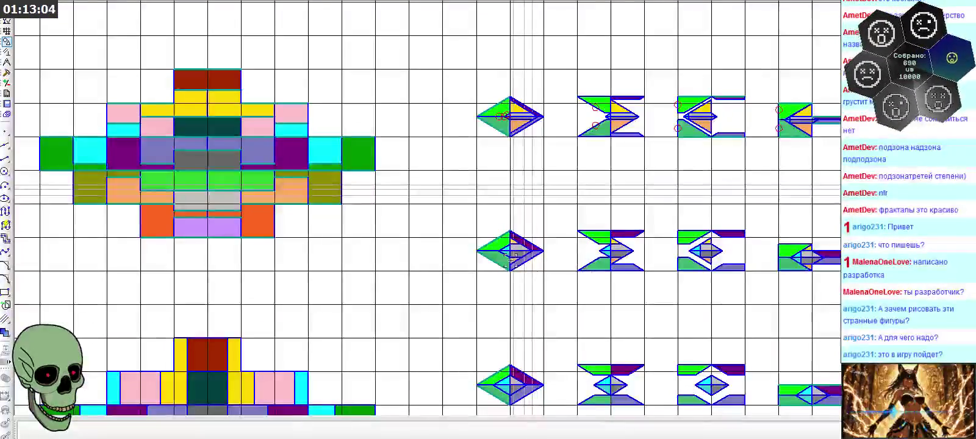
pyautogui.scroll(-1, 654, 272)
pyautogui.scroll(1, 340, 177)
pyautogui.scroll(1, 340, 177)
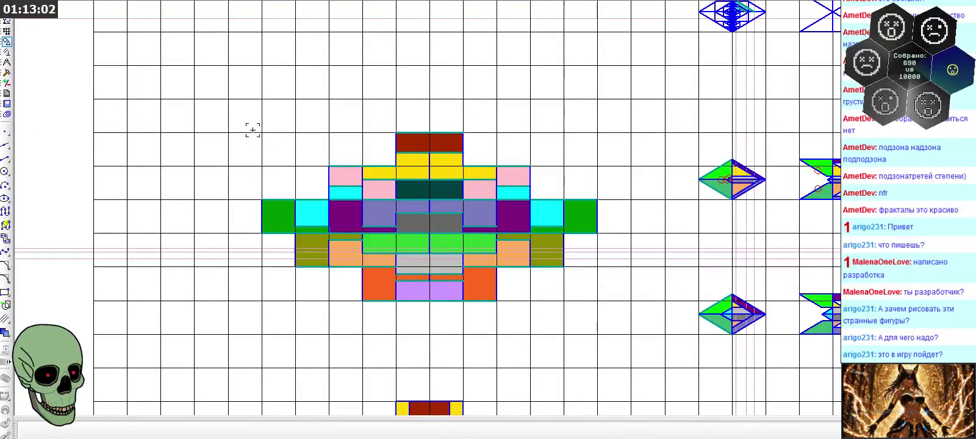
pyautogui.moveTo(246, 115); pyautogui.dragTo(630, 322)
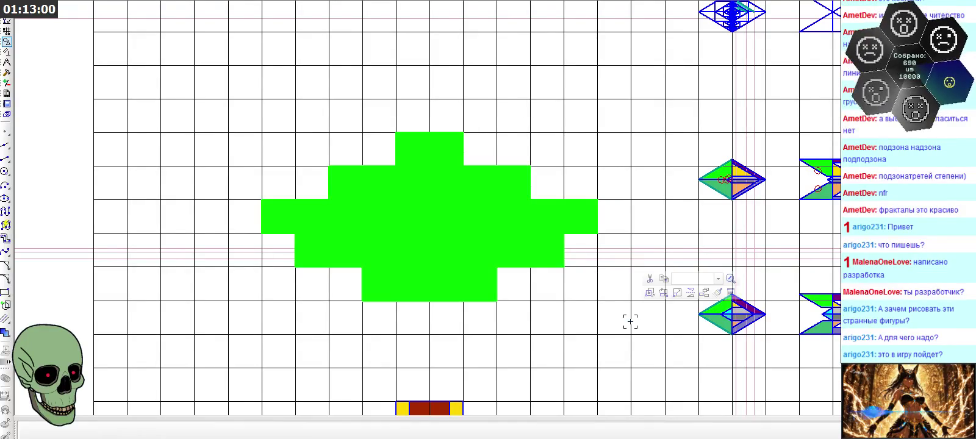
pyautogui.click(61, 183)
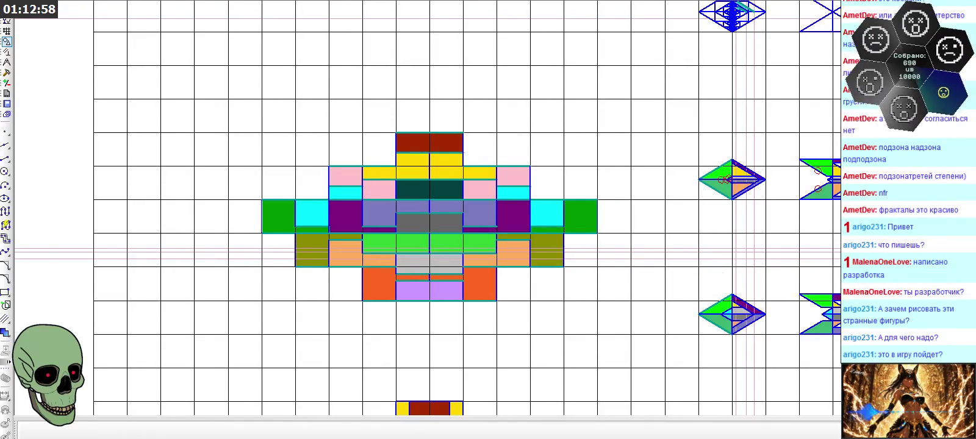
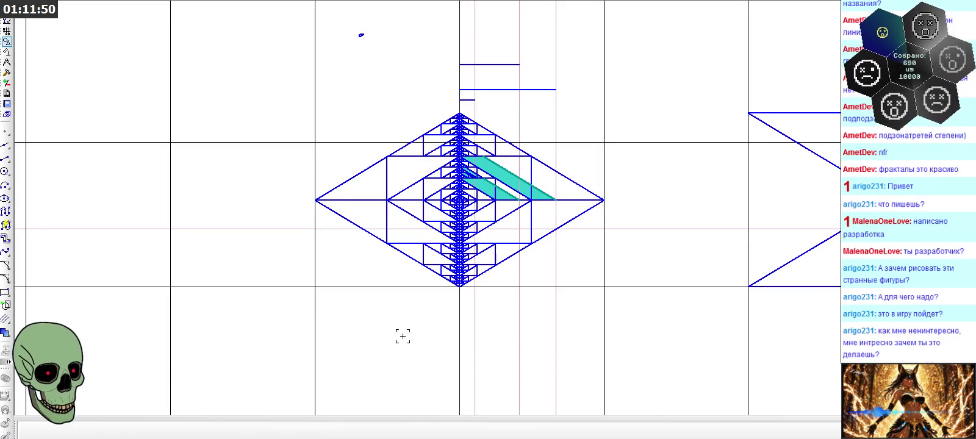
# - Zoom out across the canvas, then zoom back in on the coloured block diamond mosaic
pyautogui.scroll(-2, 530, 150)
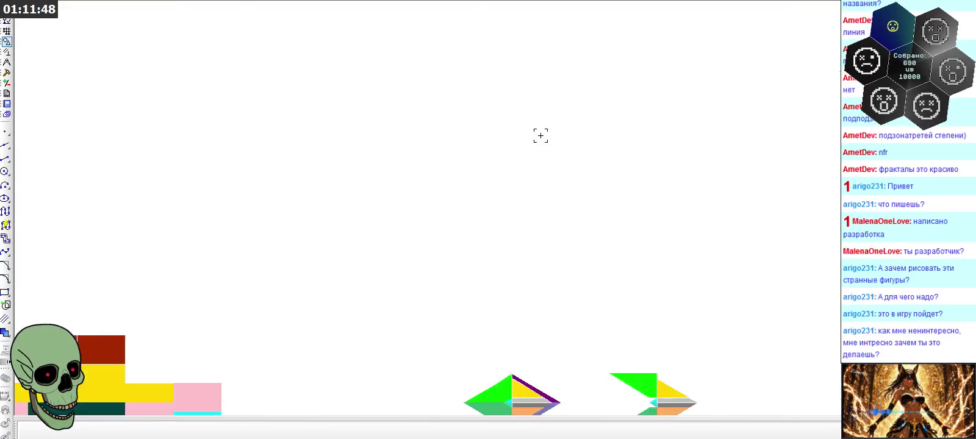
pyautogui.scroll(-2, 540, 135)
pyautogui.scroll(-2, 549, 134)
pyautogui.scroll(-2, 563, 133)
pyautogui.scroll(-2, 563, 133)
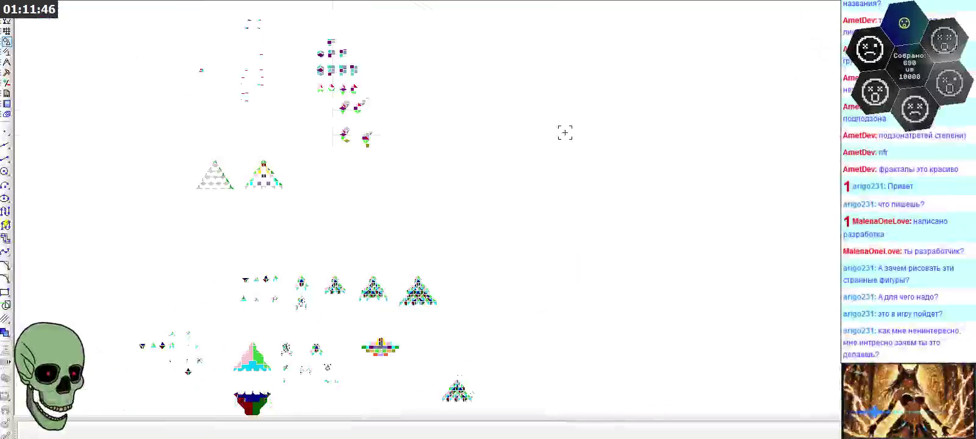
pyautogui.scroll(-2, 445, 162)
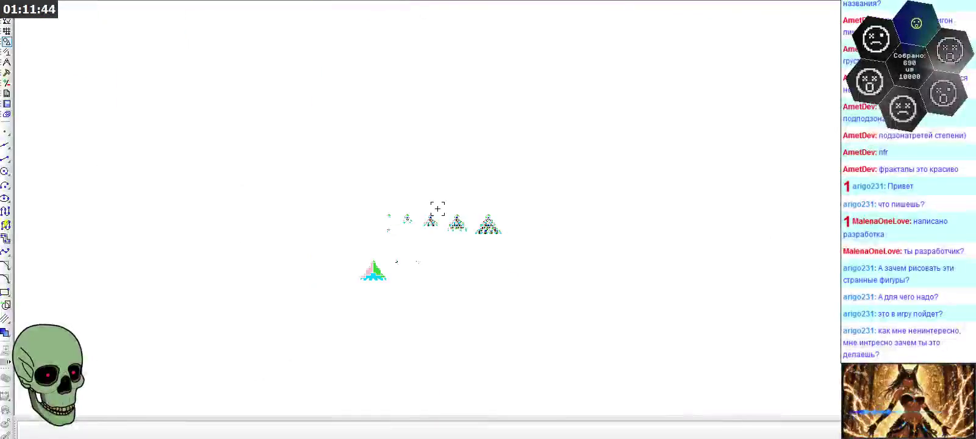
pyautogui.scroll(-1, 446, 161)
pyautogui.scroll(-1, 446, 162)
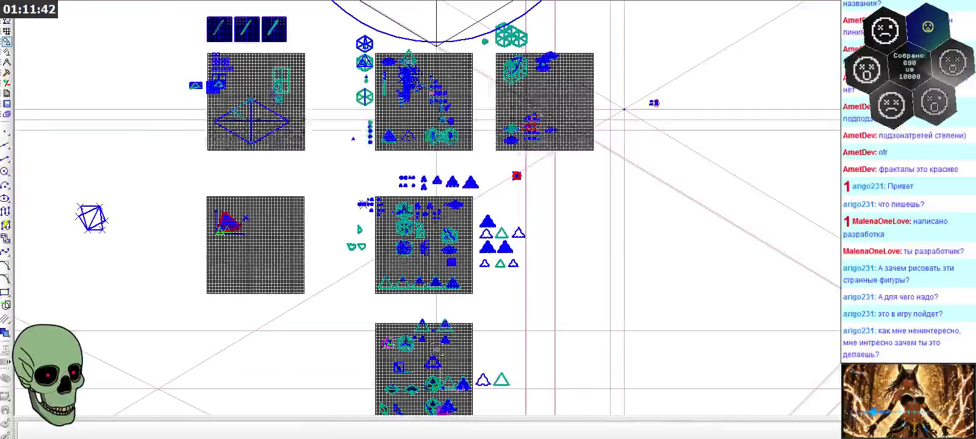
pyautogui.scroll(3, 427, 400)
pyautogui.scroll(2, 421, 398)
pyautogui.scroll(2, 445, 393)
pyautogui.scroll(2, 444, 393)
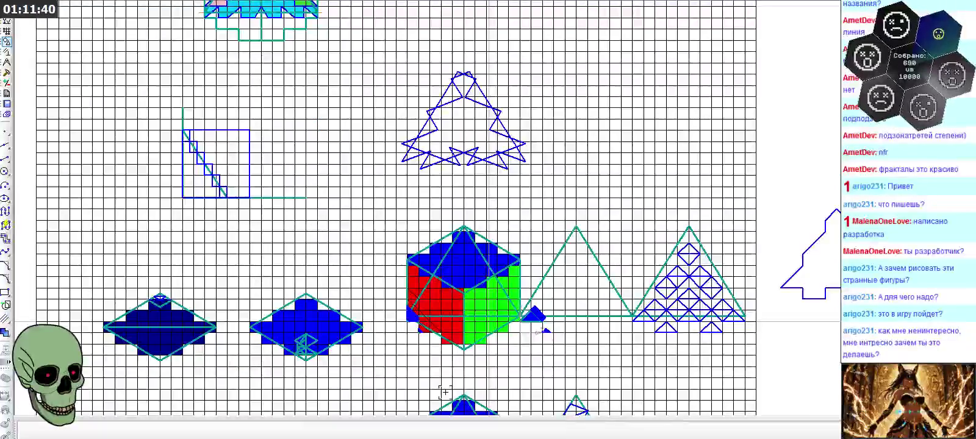
pyautogui.scroll(2, 457, 385)
pyautogui.scroll(-1, 517, 72)
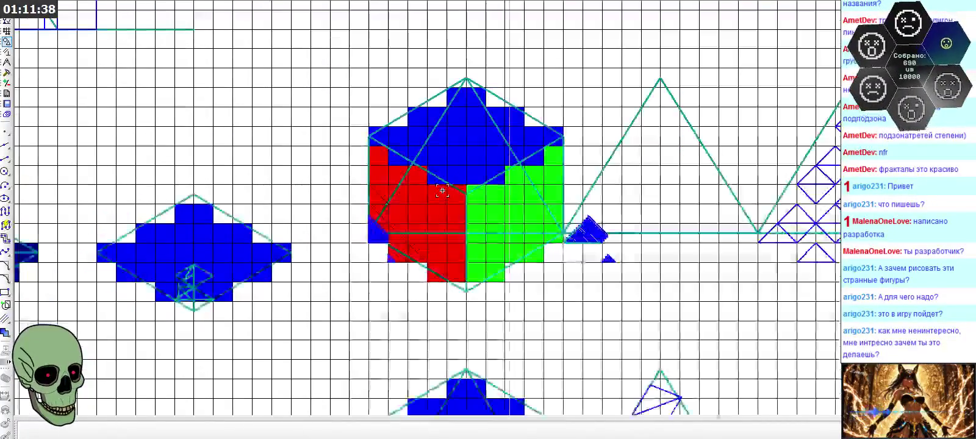
pyautogui.scroll(-1, 530, 94)
pyautogui.scroll(3, 531, 93)
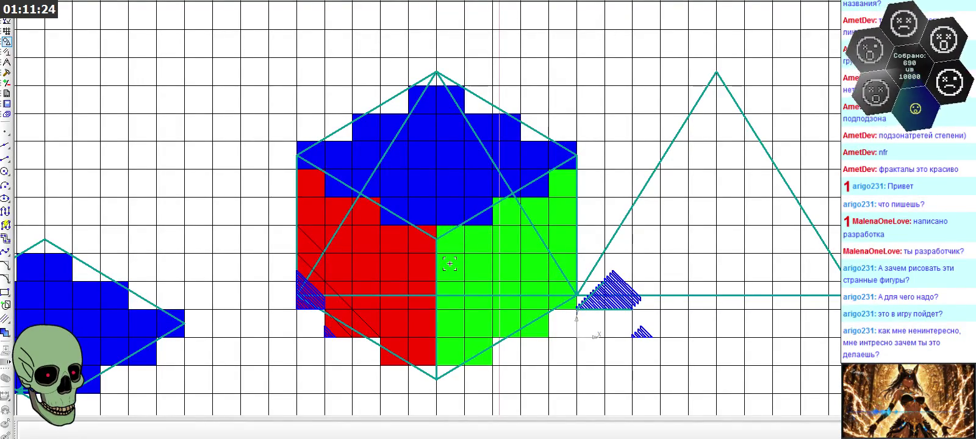
pyautogui.scroll(-1, 480, 183)
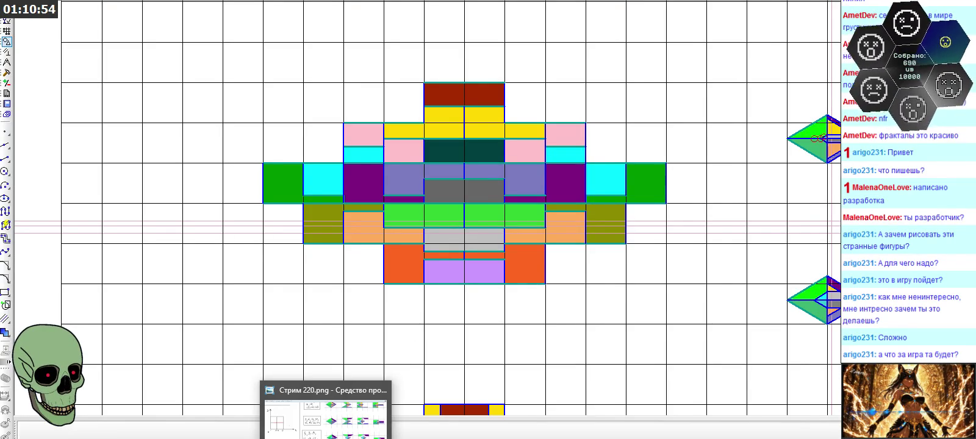
# - View the Стрим 220.png notes image, then return and launch the lit-room 3D renderer
pyautogui.click(326, 416)
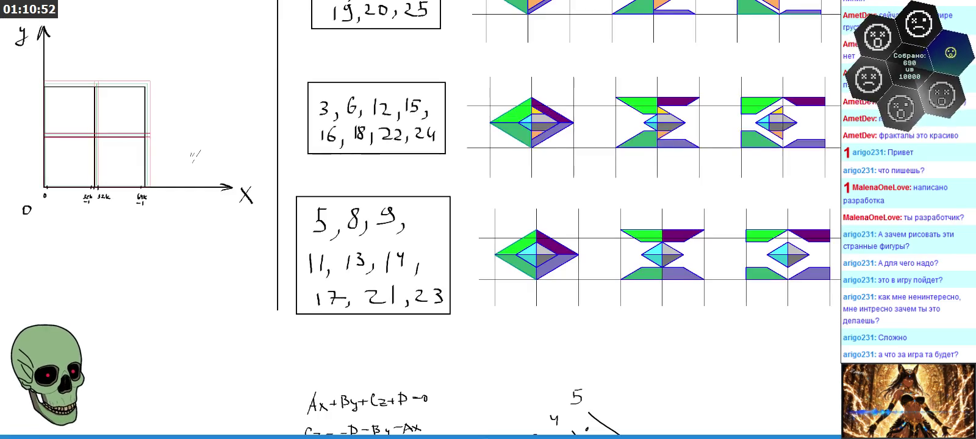
pyautogui.hotkey('alt', 'Tab')
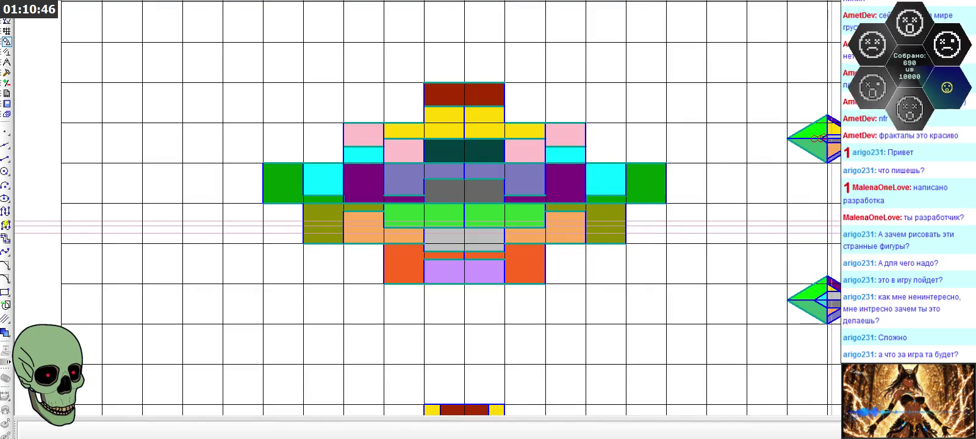
pyautogui.hotkey('alt', 'Tab')
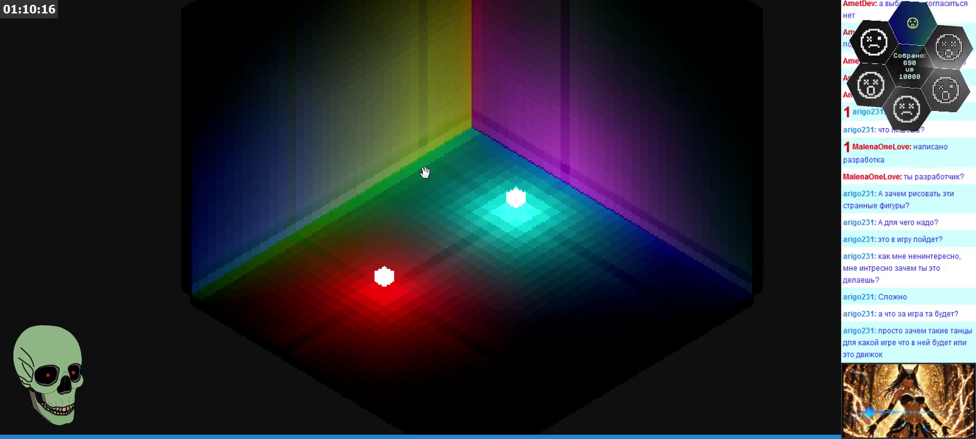
pyautogui.scroll(2, 426, 172)
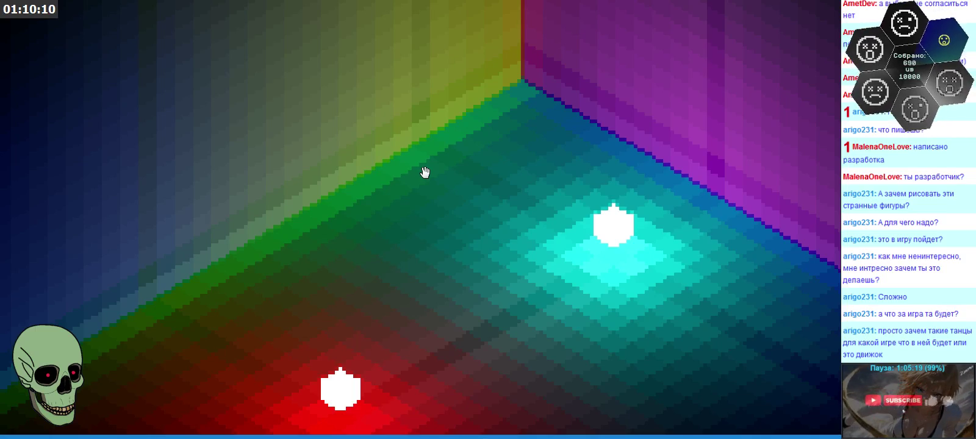
pyautogui.moveTo(447, 159)
pyautogui.mouseDown()
pyautogui.moveTo(466, 200)
pyautogui.moveTo(553, 305)
pyautogui.moveTo(527, 279)
pyautogui.moveTo(507, 283)
pyautogui.moveTo(507, 224)
pyautogui.moveTo(481, 150)
pyautogui.moveTo(438, 202)
pyautogui.moveTo(435, 168)
pyautogui.moveTo(434, 178)
pyautogui.mouseUp()
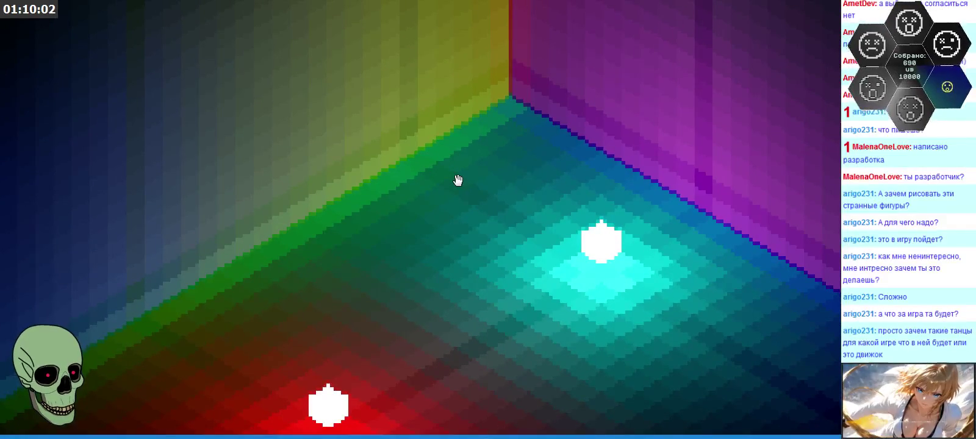
pyautogui.scroll(-2, 458, 179)
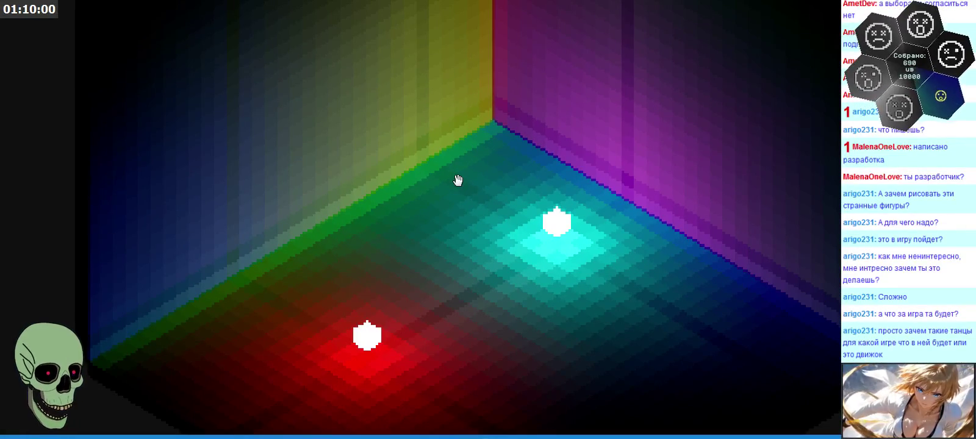
pyautogui.moveTo(503, 164); pyautogui.dragTo(520, 243)
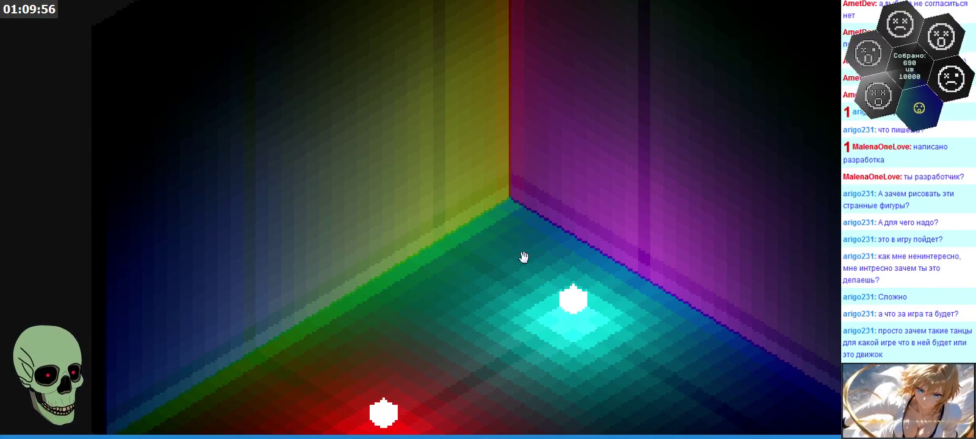
pyautogui.moveTo(520, 256); pyautogui.dragTo(505, 192)
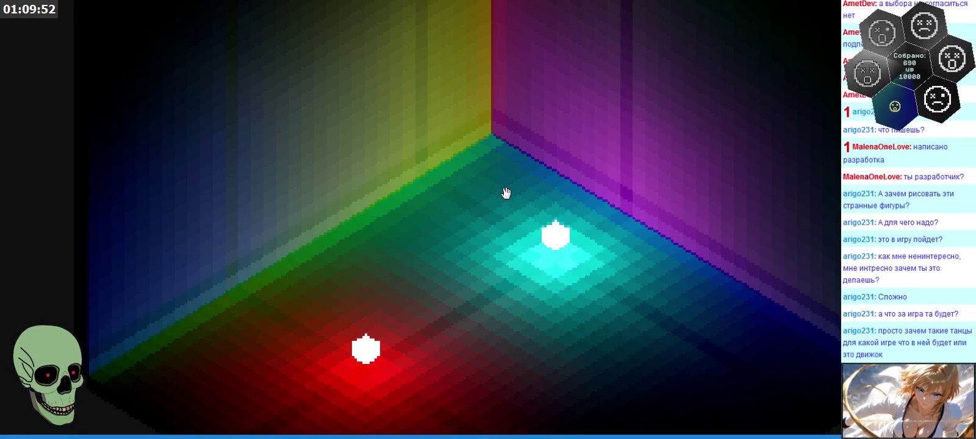
pyautogui.moveTo(510, 179); pyautogui.dragTo(505, 156)
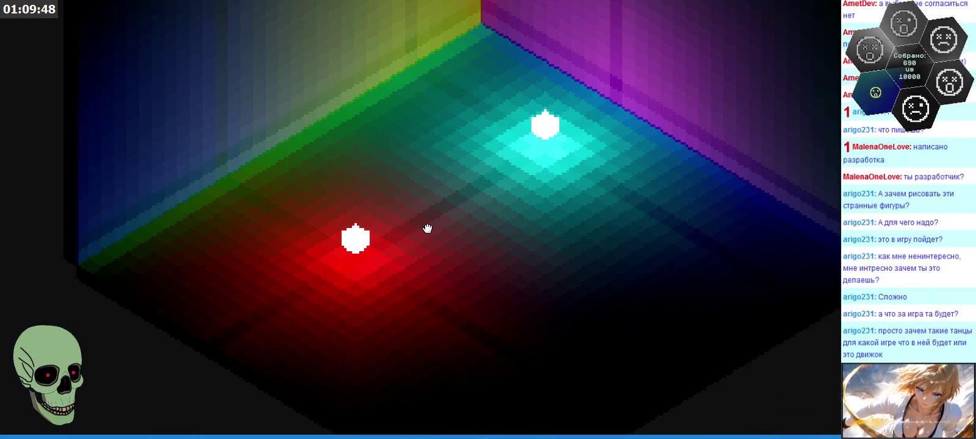
pyautogui.scroll(-3, 427, 227)
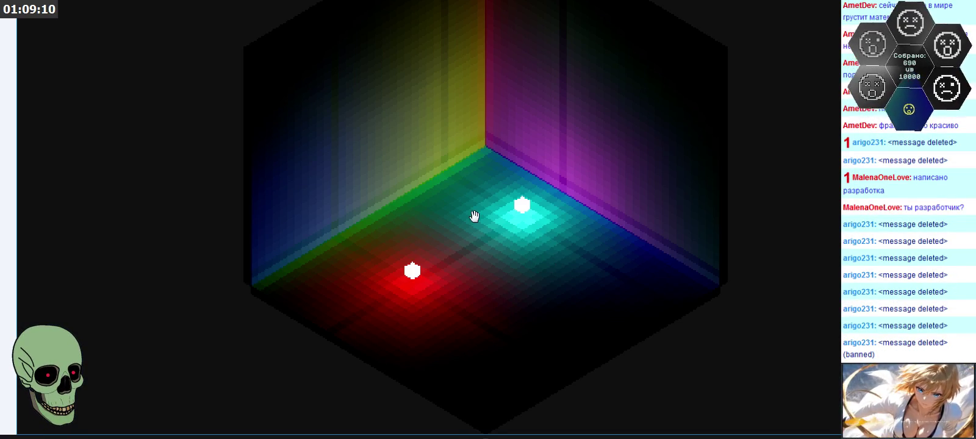
pyautogui.moveTo(484, 133); pyautogui.dragTo(499, 203)
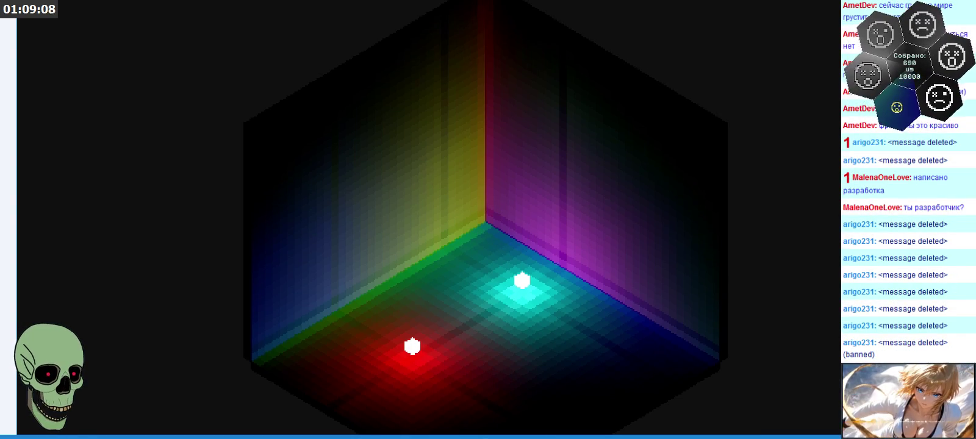
pyautogui.scroll(-3, 402, 208)
pyautogui.scroll(-3, 402, 208)
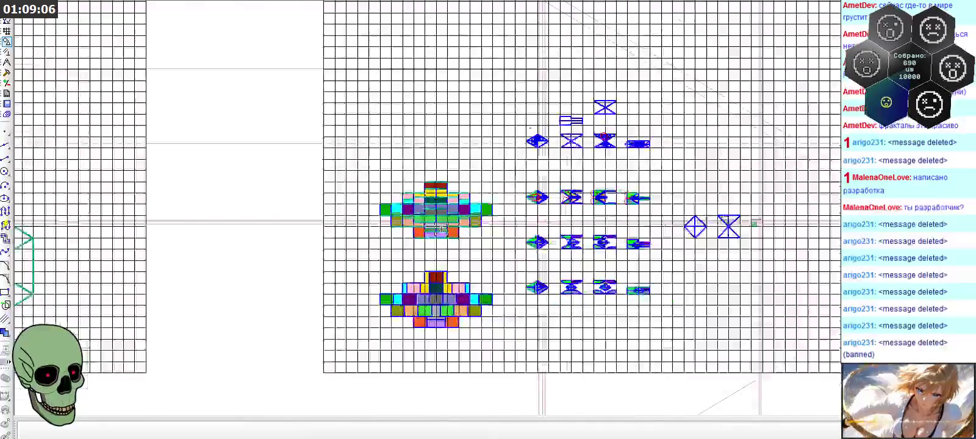
pyautogui.scroll(3, 613, 135)
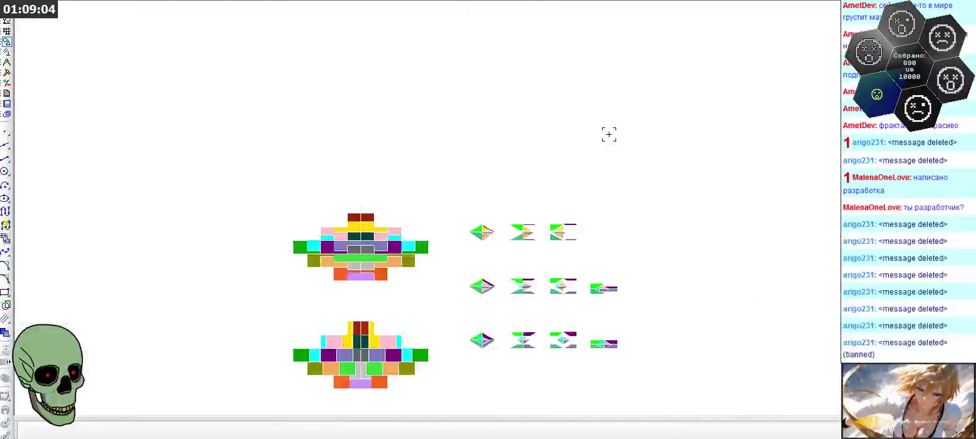
pyautogui.scroll(2, 540, 135)
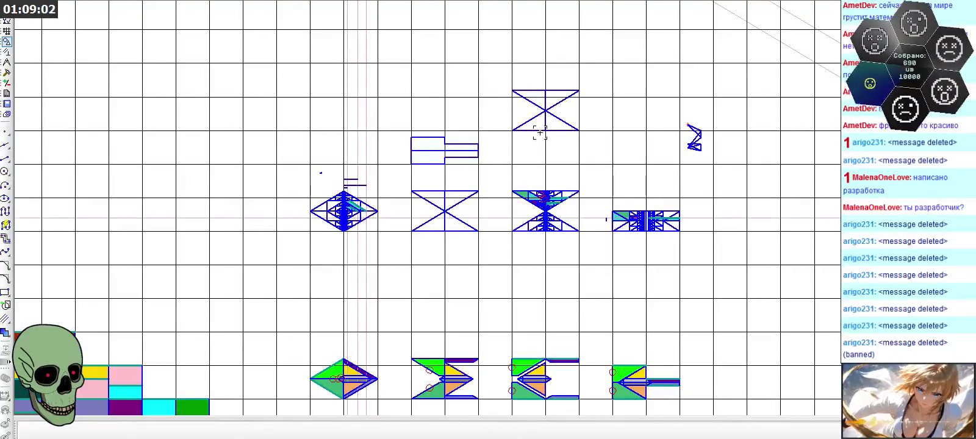
pyautogui.scroll(2, 521, 154)
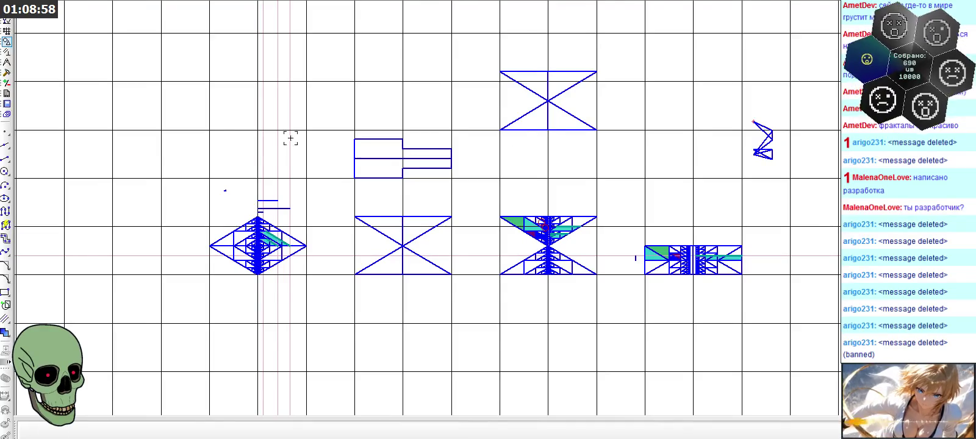
pyautogui.scroll(-3, 257, 135)
pyautogui.scroll(5, 527, 338)
pyautogui.scroll(-5, 527, 338)
pyautogui.scroll(2, 540, 309)
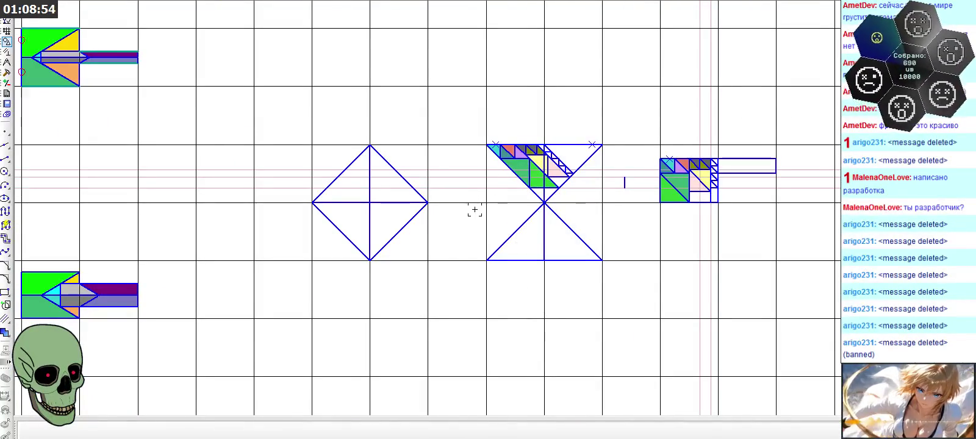
pyautogui.scroll(1, 469, 163)
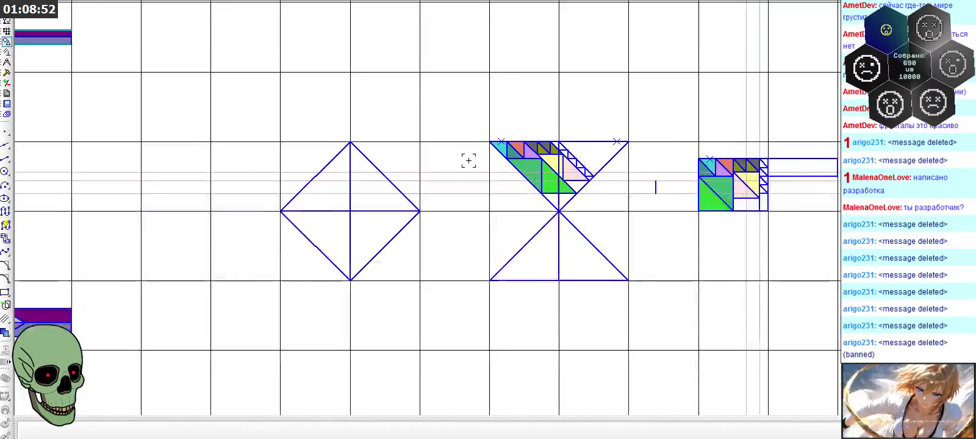
pyautogui.scroll(-1, 279, 174)
pyautogui.scroll(1, 279, 174)
pyautogui.scroll(2, 614, 182)
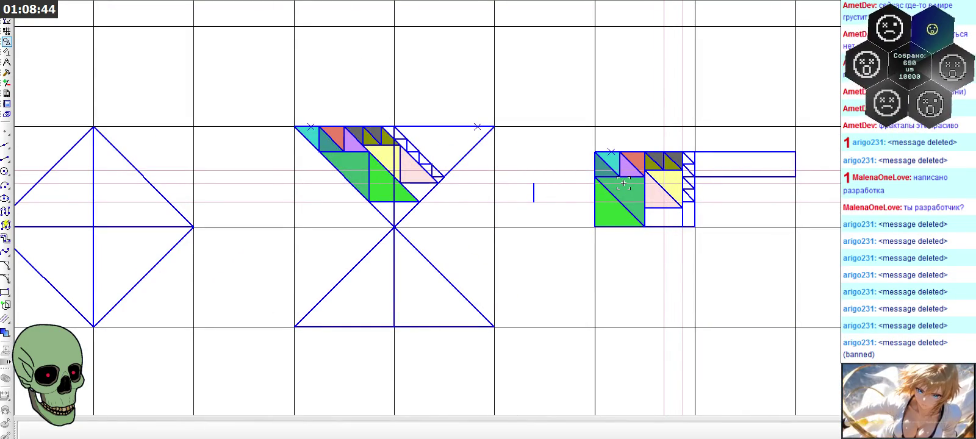
pyautogui.scroll(2, 751, 163)
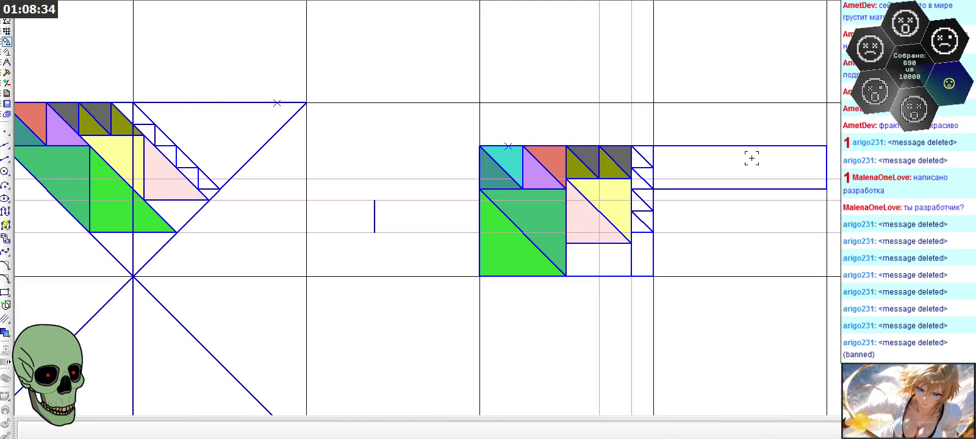
pyautogui.scroll(-2, 751, 158)
pyautogui.scroll(-2, 752, 158)
pyautogui.scroll(-1, 736, 165)
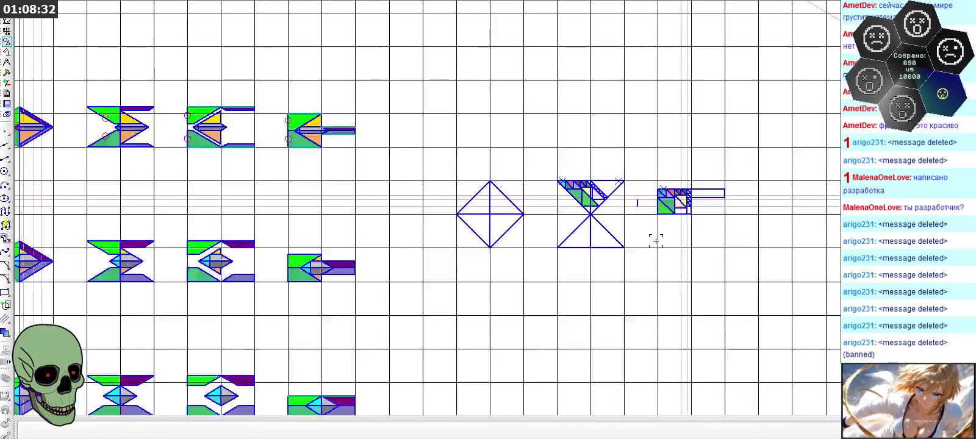
pyautogui.scroll(-1, 656, 241)
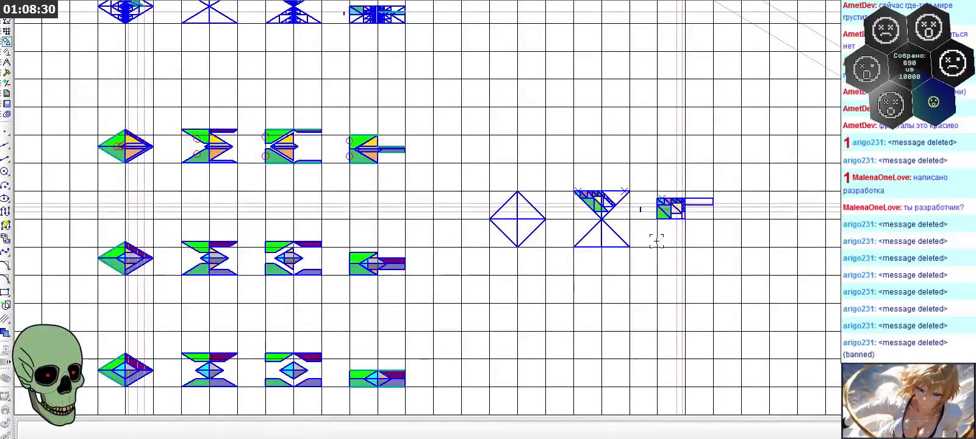
pyautogui.scroll(-1, 656, 241)
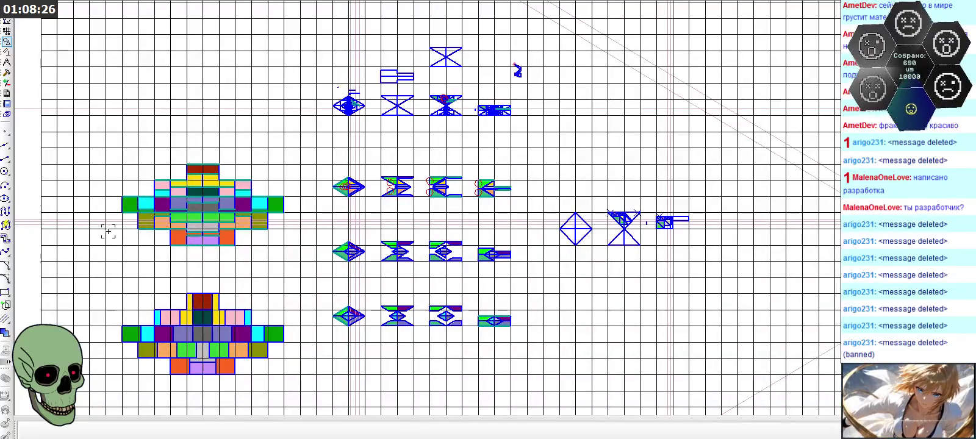
pyautogui.scroll(1, 108, 228)
pyautogui.scroll(1, 105, 209)
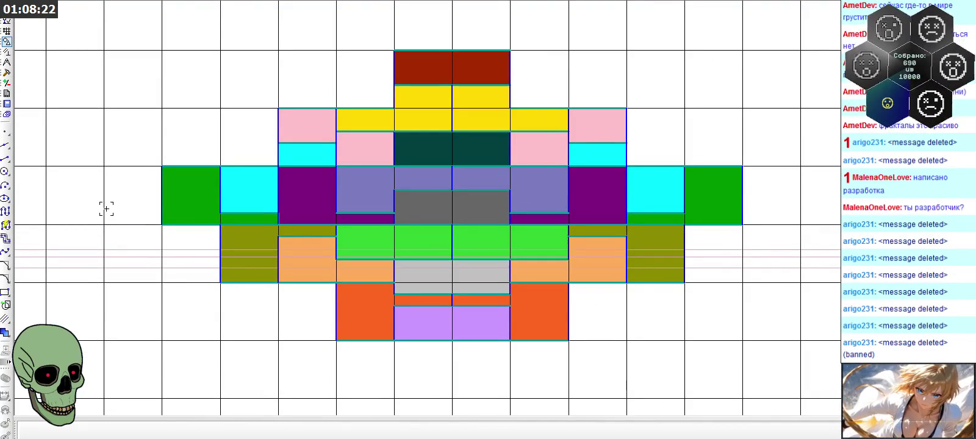
pyautogui.scroll(-2, 187, 209)
pyautogui.scroll(-1, 183, 195)
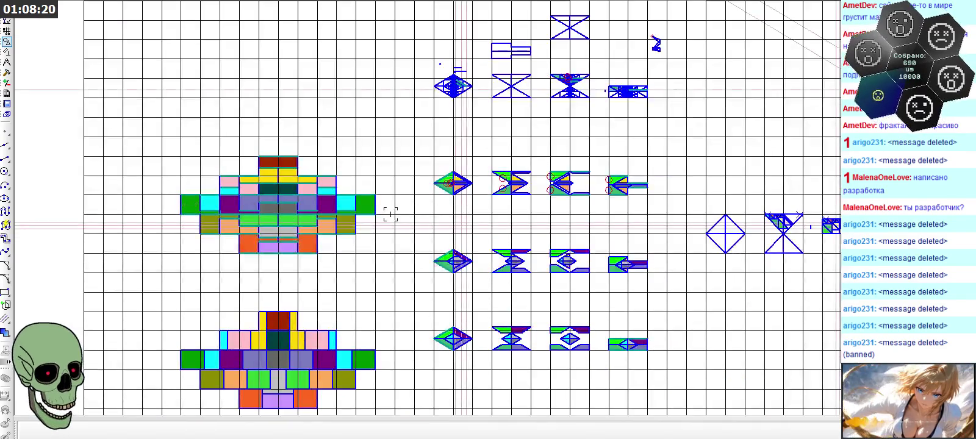
pyautogui.scroll(2, 490, 175)
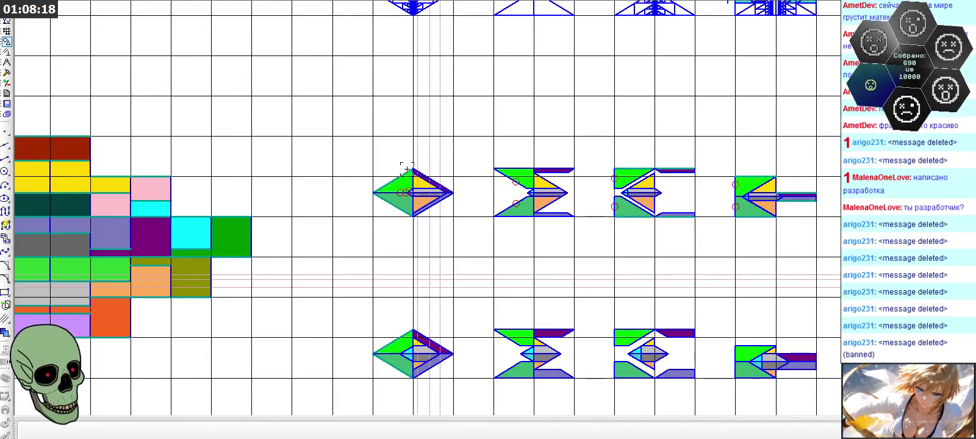
pyautogui.scroll(2, 409, 168)
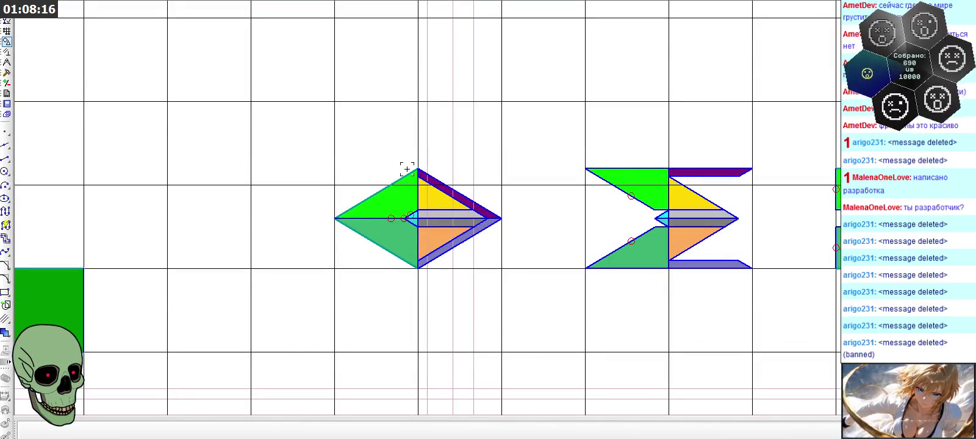
pyautogui.scroll(-2, 427, 297)
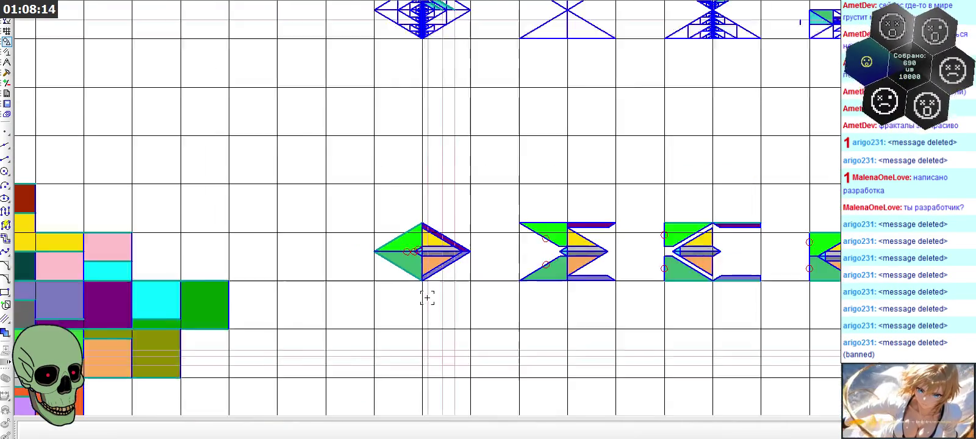
pyautogui.scroll(-1, 421, 298)
pyautogui.scroll(-1, 376, 230)
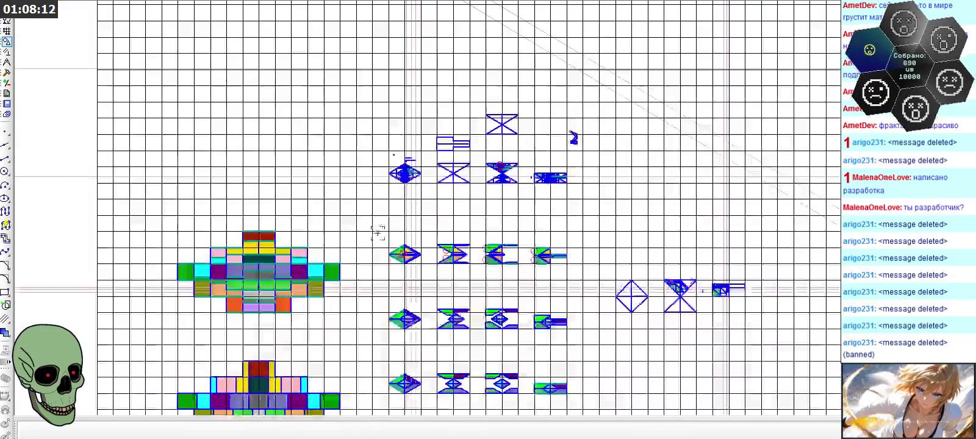
pyautogui.scroll(2, 756, 308)
pyautogui.scroll(1, 754, 300)
pyautogui.scroll(1, 739, 286)
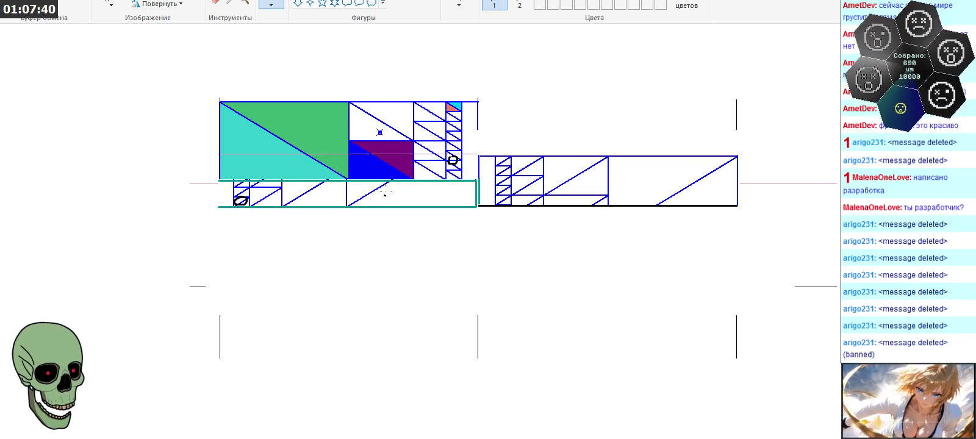
# - Switch from Paint back to the KOMPAS-3D drawing window
pyautogui.click(283, 436)
pyautogui.scroll(-2, 484, 243)
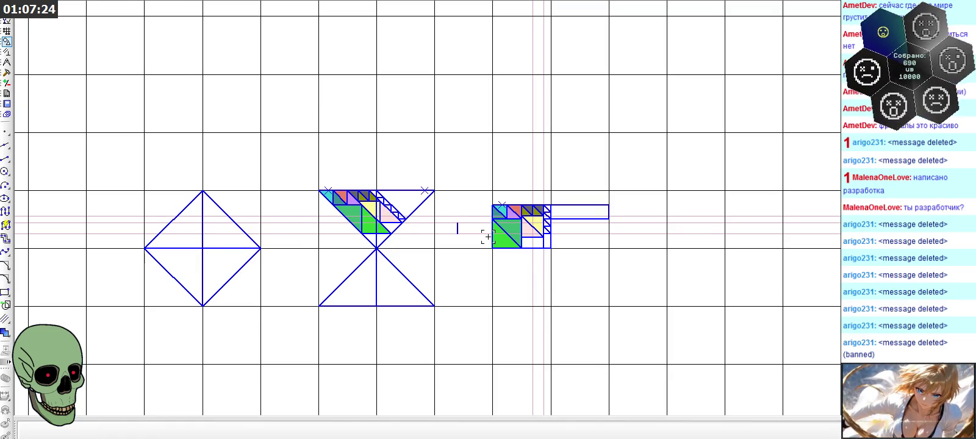
# - Window-select the three horizontal lines above the diamond and delete them
pyautogui.scroll(-5, 488, 237)
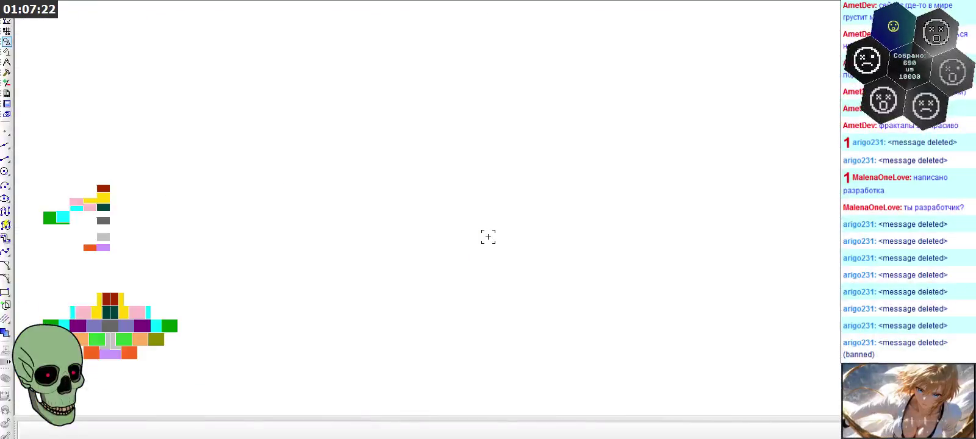
pyautogui.scroll(2, 272, 133)
pyautogui.scroll(3, 268, 148)
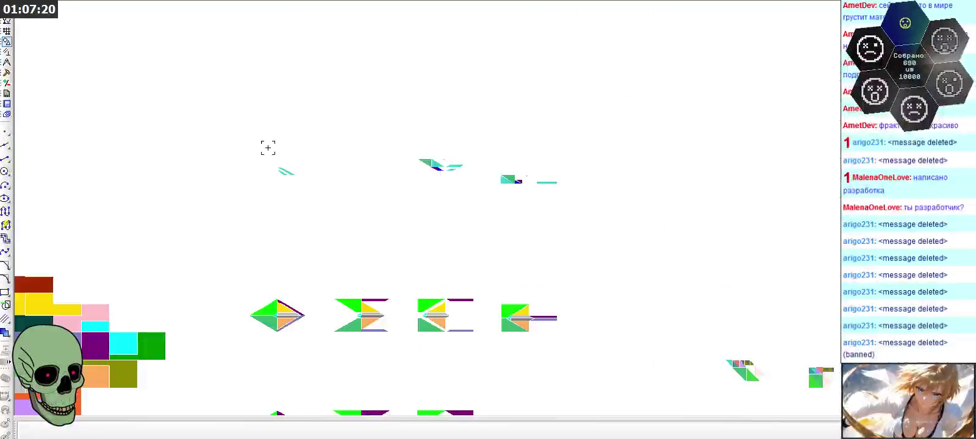
pyautogui.scroll(2, 267, 148)
pyautogui.scroll(-6, 267, 148)
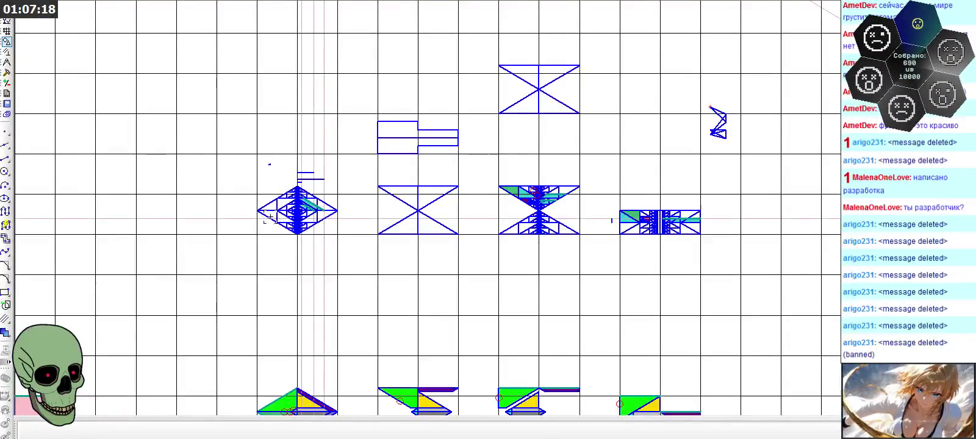
pyautogui.scroll(8, 268, 196)
pyautogui.scroll(2, 268, 196)
pyautogui.scroll(-1, 531, 217)
pyautogui.scroll(2, 287, 233)
pyautogui.scroll(1, 286, 233)
pyautogui.scroll(1, 289, 234)
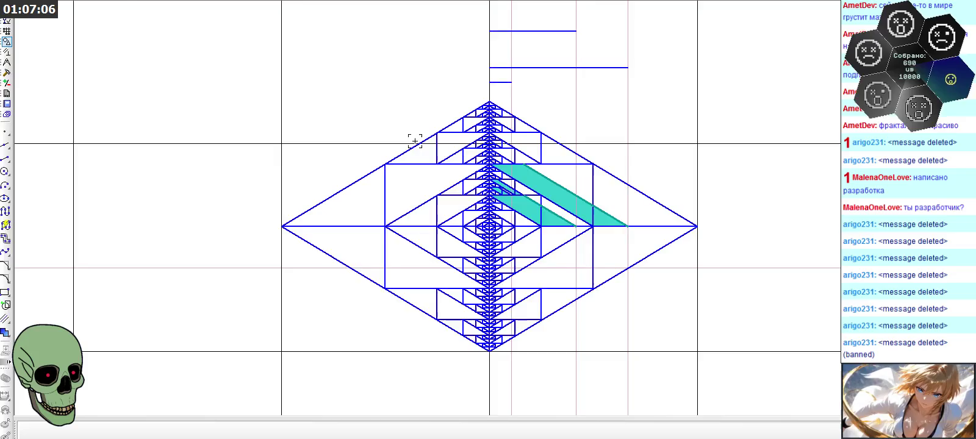
pyautogui.scroll(-1, 413, 139)
pyautogui.moveTo(441, 32); pyautogui.dragTo(603, 99)
pyautogui.press('Delete')
# - Select the subdivided diamond figure to check it, then clear the selection
pyautogui.moveTo(280, 80); pyautogui.dragTo(695, 346)
pyautogui.click(547, 347)
pyautogui.keyDown('shift'); pyautogui.click(546, 348); pyautogui.keyUp('shift')
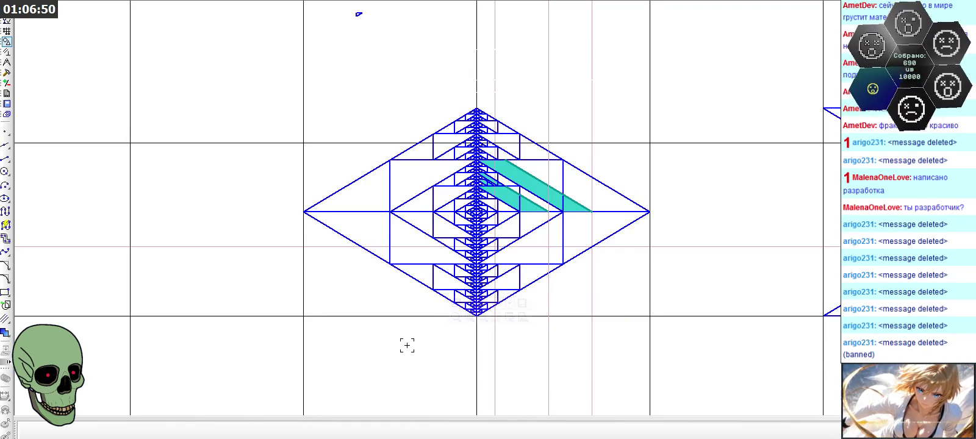
pyautogui.scroll(-3, 373, 100)
pyautogui.scroll(-2, 353, 80)
pyautogui.scroll(-1, 353, 84)
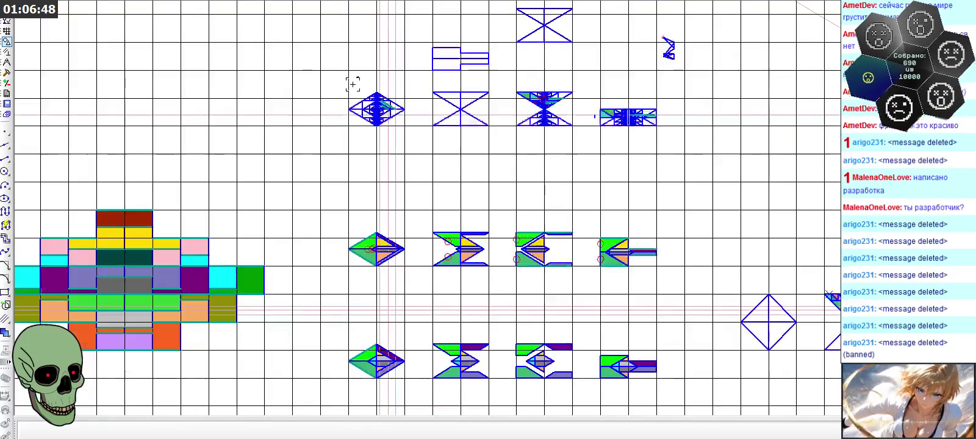
# - Find empty space above the tile figures and pick the Отрезок (Line) tool
pyautogui.scroll(-1, 353, 84)
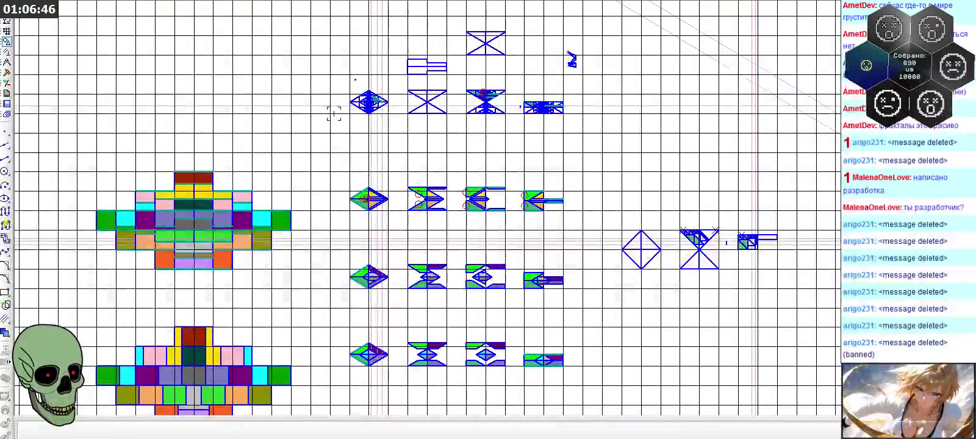
pyautogui.scroll(-1, 341, 110)
pyautogui.scroll(3, 671, 216)
pyautogui.scroll(2, 671, 217)
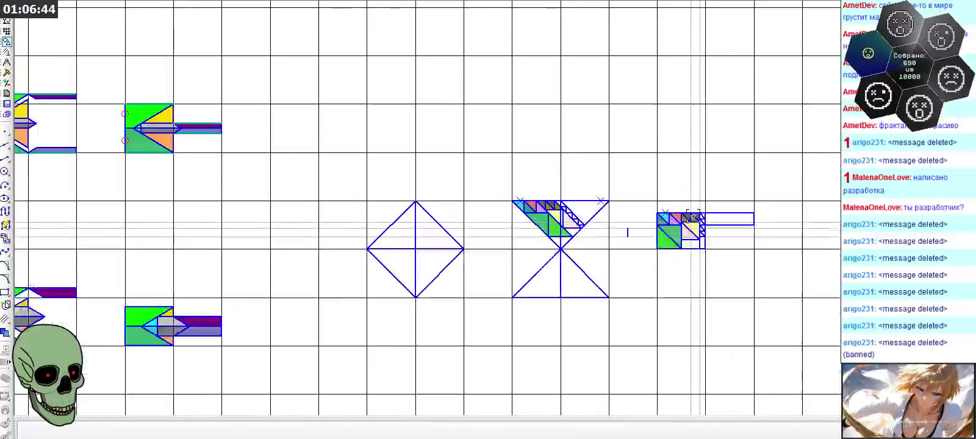
pyautogui.scroll(2, 674, 217)
pyautogui.scroll(2, 683, 215)
pyautogui.scroll(1, 693, 215)
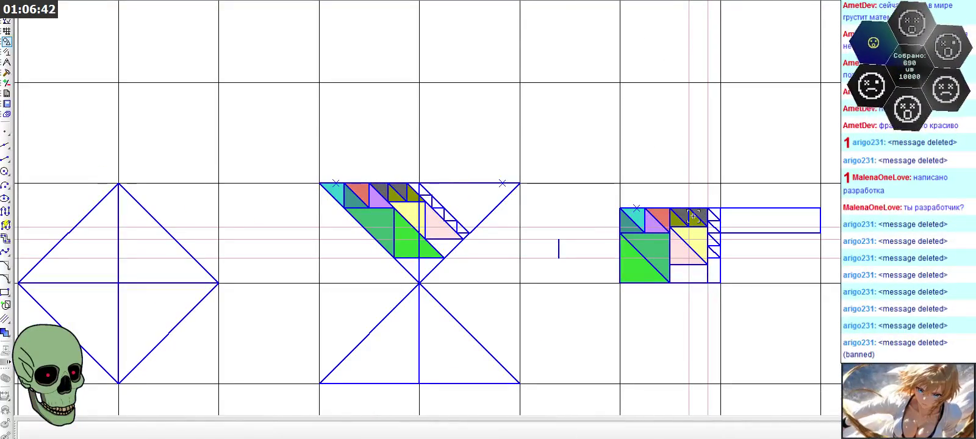
pyautogui.scroll(3, 693, 216)
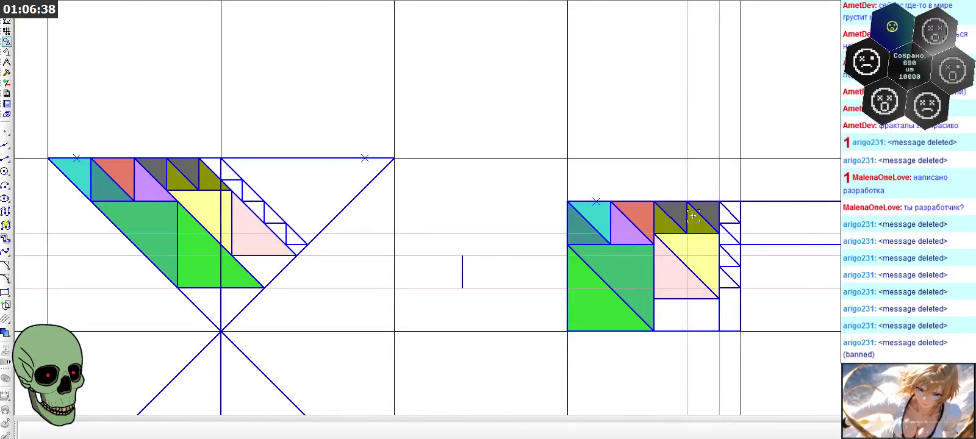
pyautogui.scroll(-2, 693, 217)
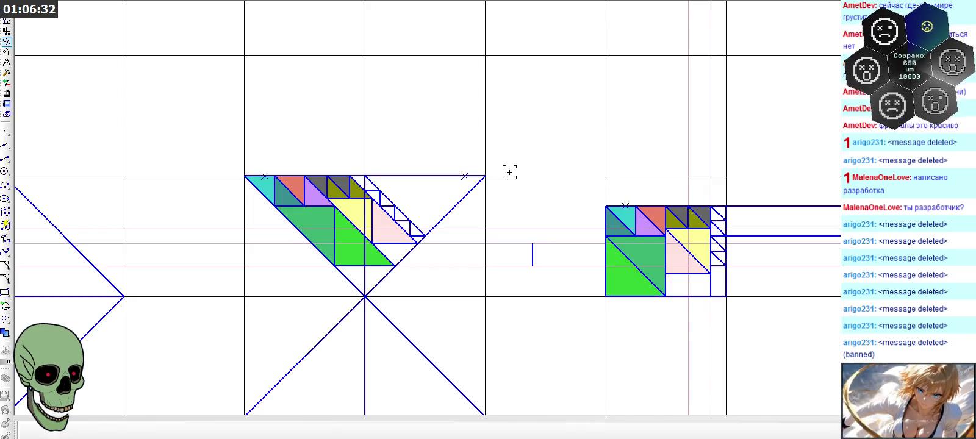
pyautogui.scroll(-4, 476, 155)
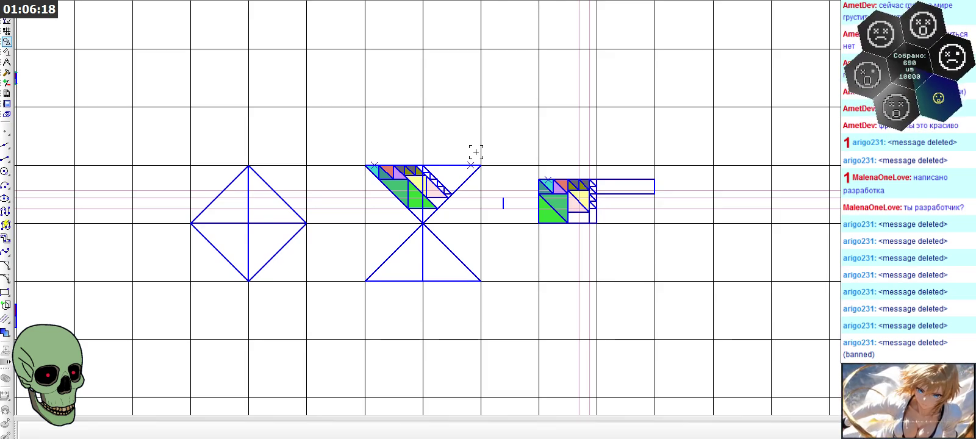
pyautogui.scroll(-3, 535, 320)
pyautogui.scroll(2, 538, 322)
pyautogui.scroll(-1, 543, 328)
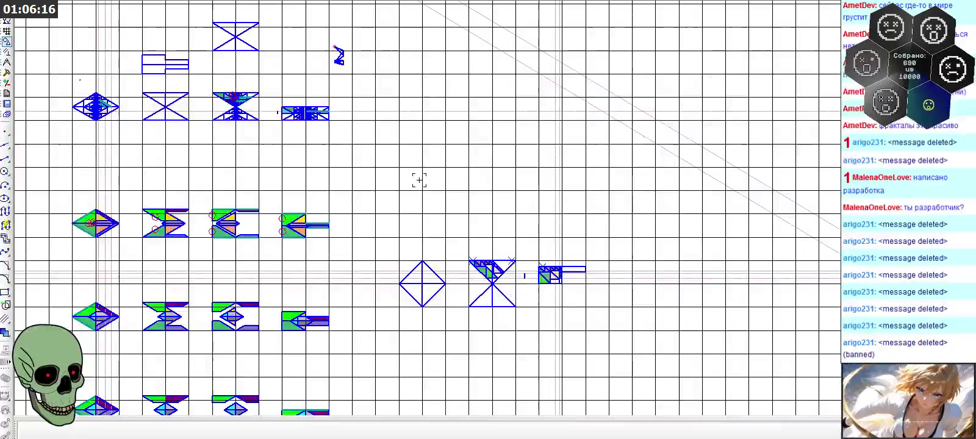
pyautogui.scroll(2, 408, 153)
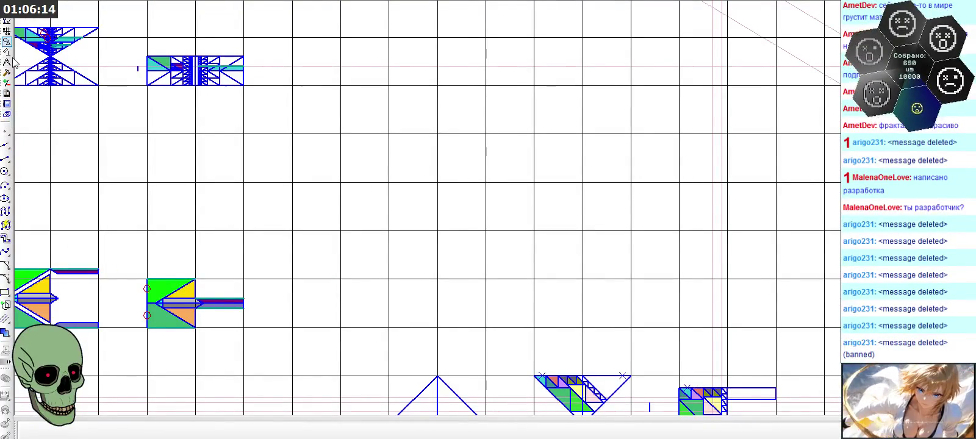
pyautogui.click(6, 158)
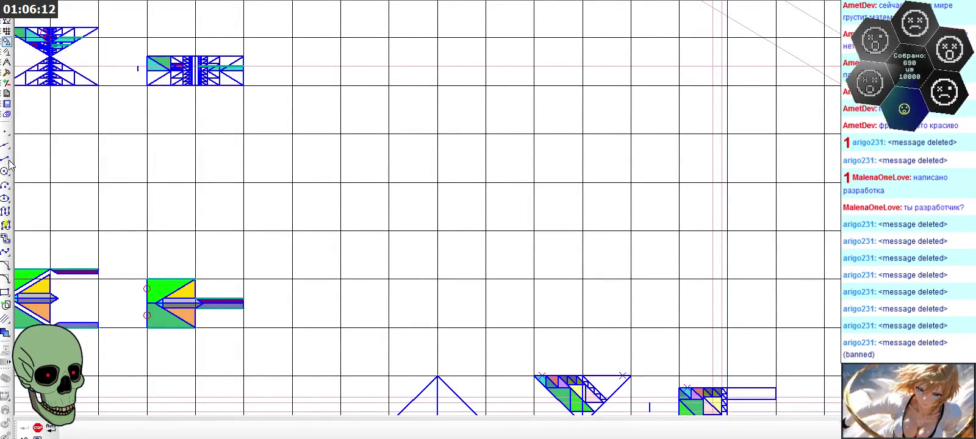
# - Draw a tall isosceles triangle outline with a vertical line from base midpoint to apex
pyautogui.click(389, 231)
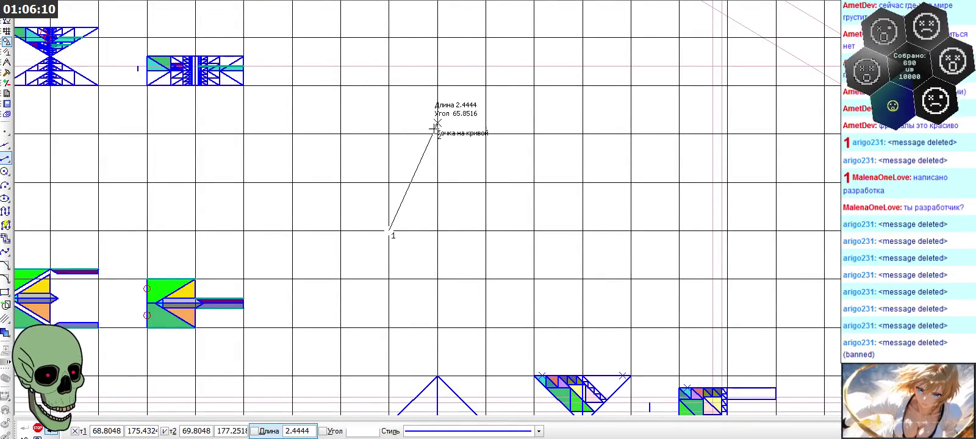
pyautogui.click(437, 85)
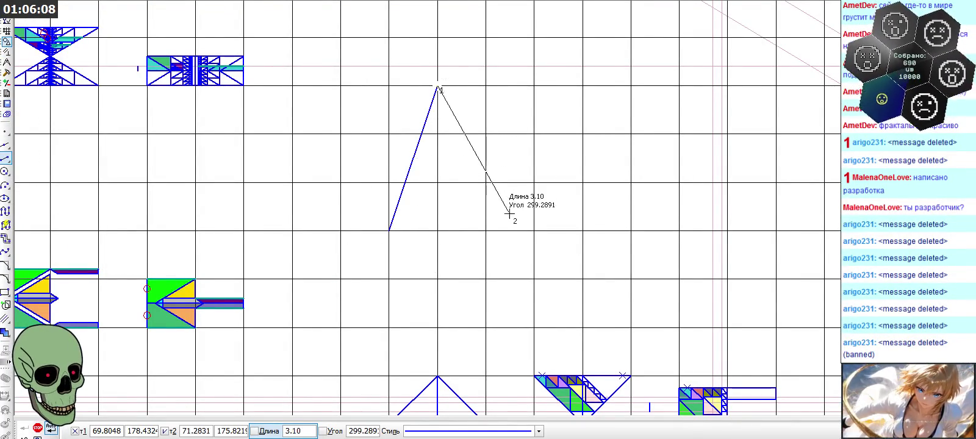
pyautogui.click(486, 231)
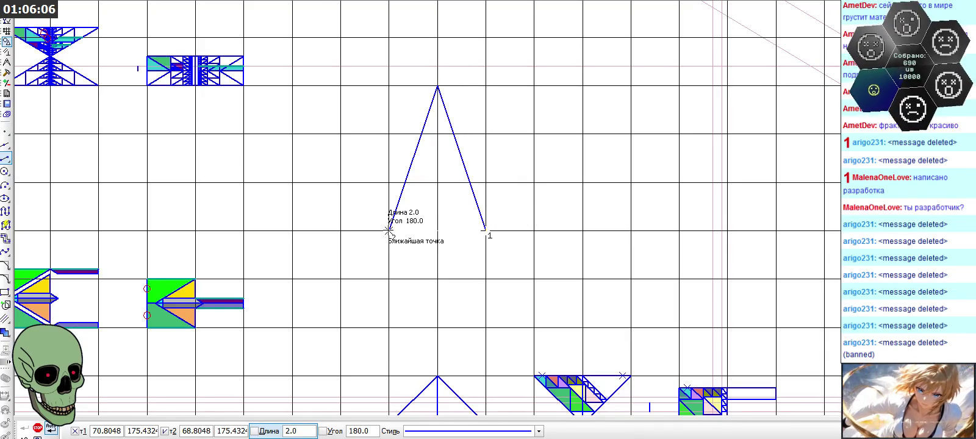
pyautogui.click(437, 231)
pyautogui.click(389, 231)
pyautogui.click(437, 231)
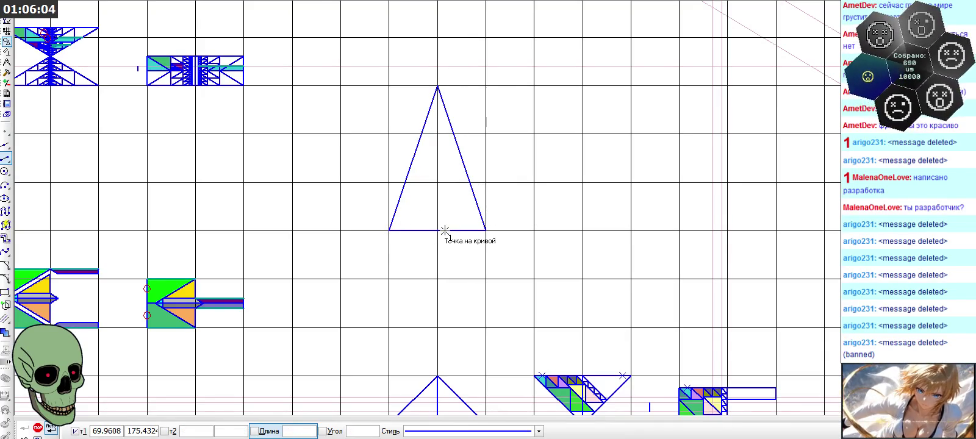
pyautogui.click(437, 87)
pyautogui.scroll(-2, 441, 165)
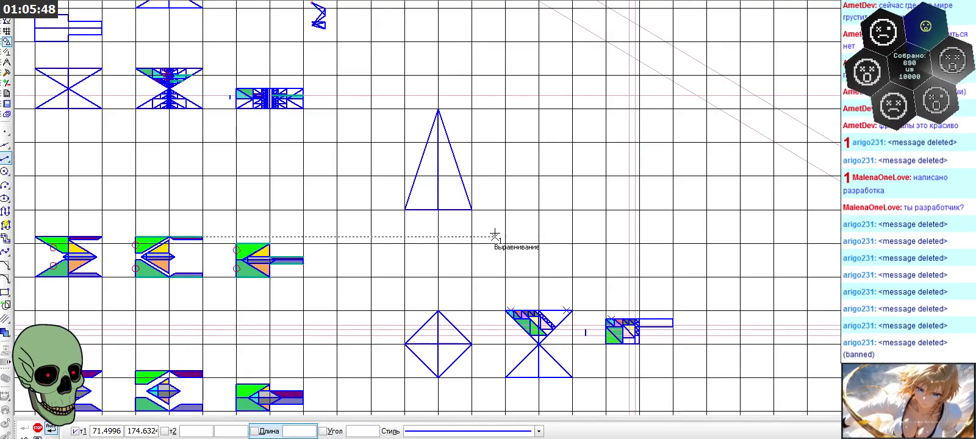
# - Draw a tall rectangle outline with a small square attached at its lower right
pyautogui.click(506, 144)
pyautogui.click(507, 210)
pyautogui.click(507, 143)
pyautogui.click(540, 144)
pyautogui.click(538, 209)
pyautogui.click(505, 210)
pyautogui.click(539, 176)
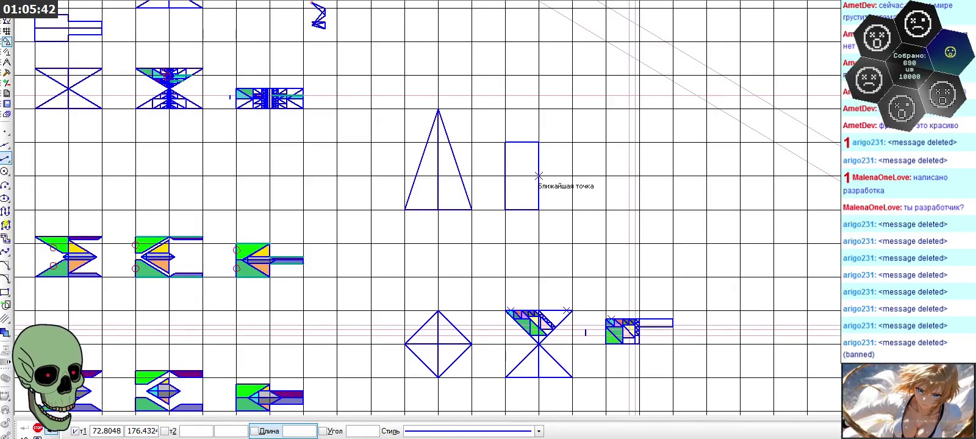
pyautogui.click(572, 176)
pyautogui.click(572, 209)
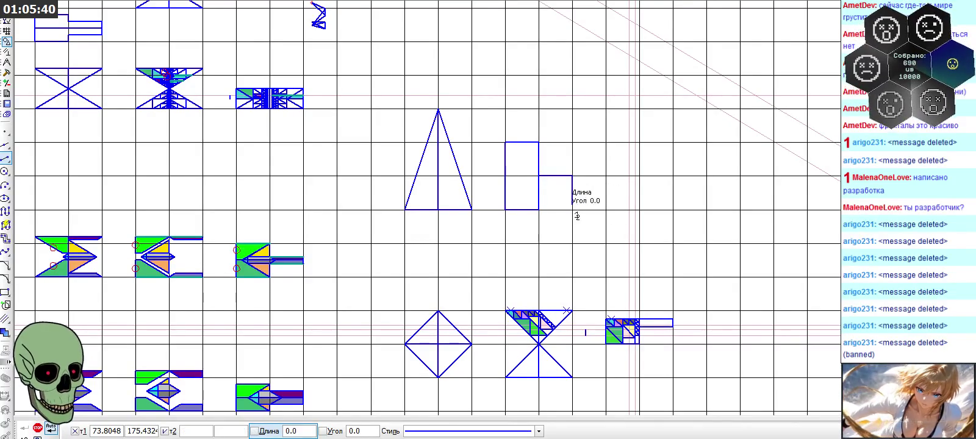
pyautogui.click(538, 210)
pyautogui.scroll(-2, 574, 120)
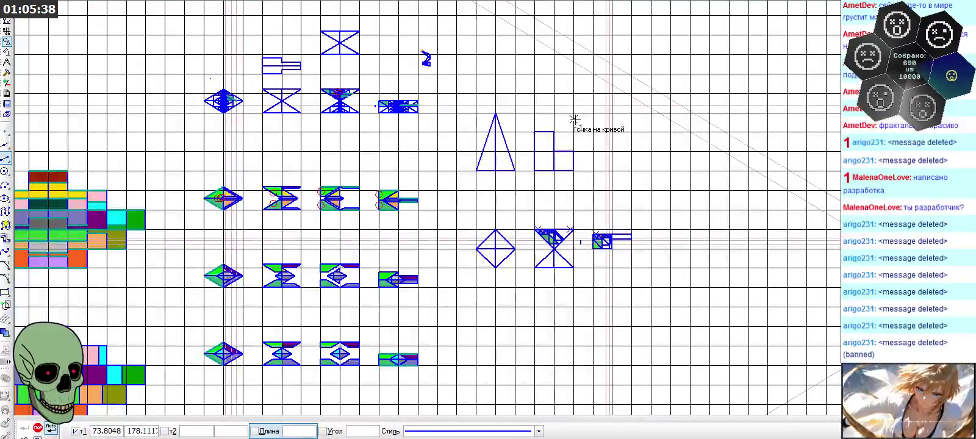
pyautogui.scroll(2, 407, 268)
pyautogui.scroll(-2, 402, 271)
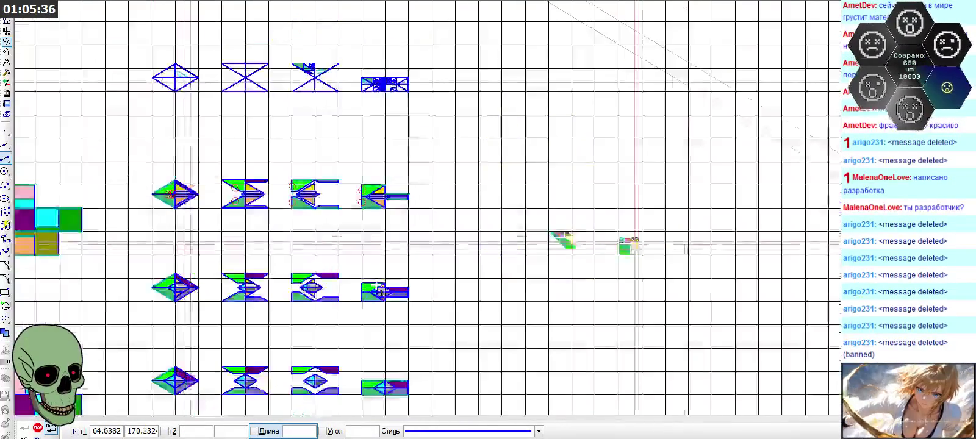
pyautogui.scroll(3, 616, 116)
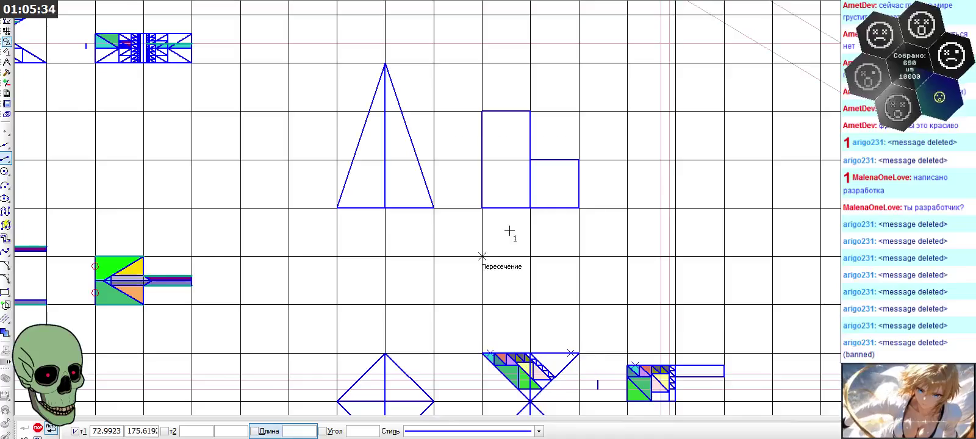
# - Delete the three edges of the lower-right attached square
pyautogui.press('Escape')
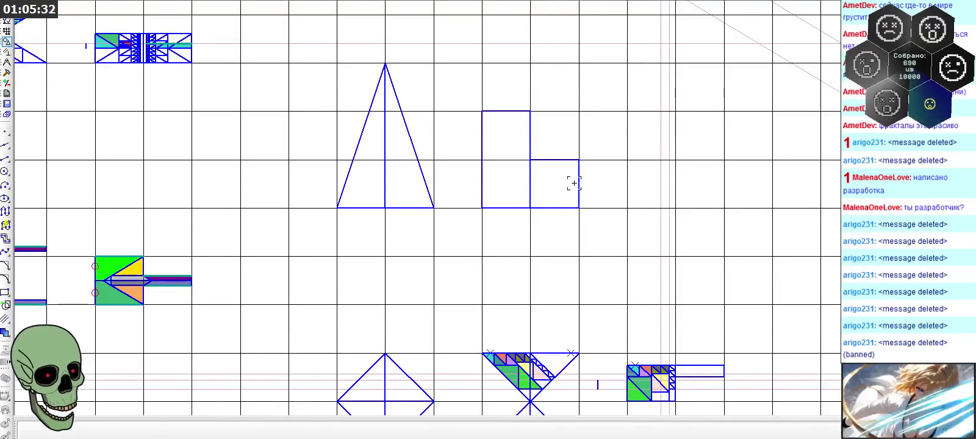
pyautogui.click(576, 183)
pyautogui.press('Delete')
pyautogui.click(561, 208)
pyautogui.press('Delete')
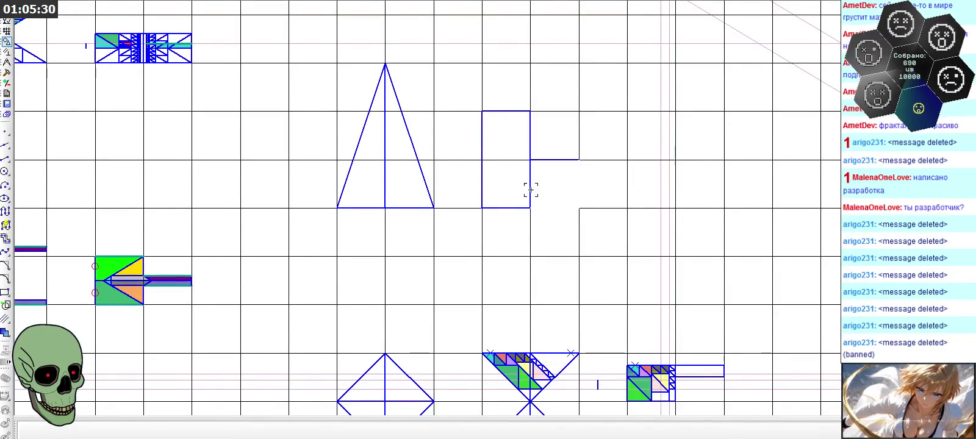
pyautogui.click(552, 159)
pyautogui.press('Delete')
pyautogui.scroll(-1, 549, 181)
pyautogui.scroll(2, 567, 94)
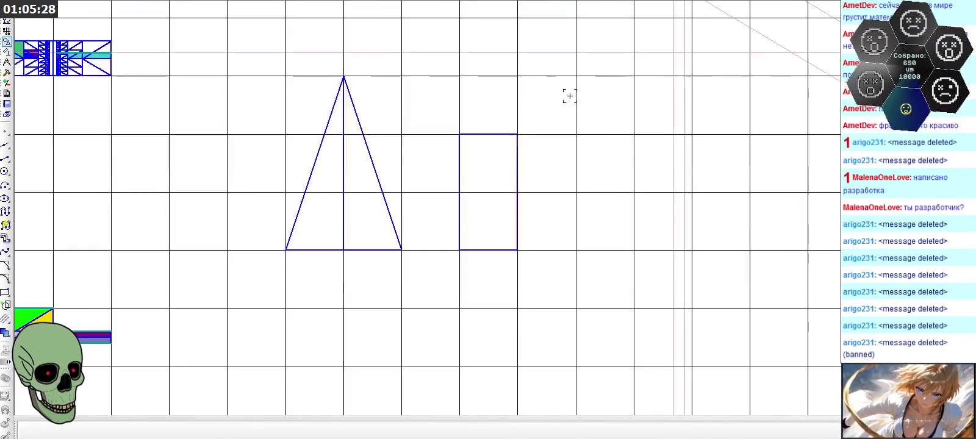
# - Begin redrawing the square at the rectangle's upper right, adding its top and right edges
pyautogui.click(5, 158)
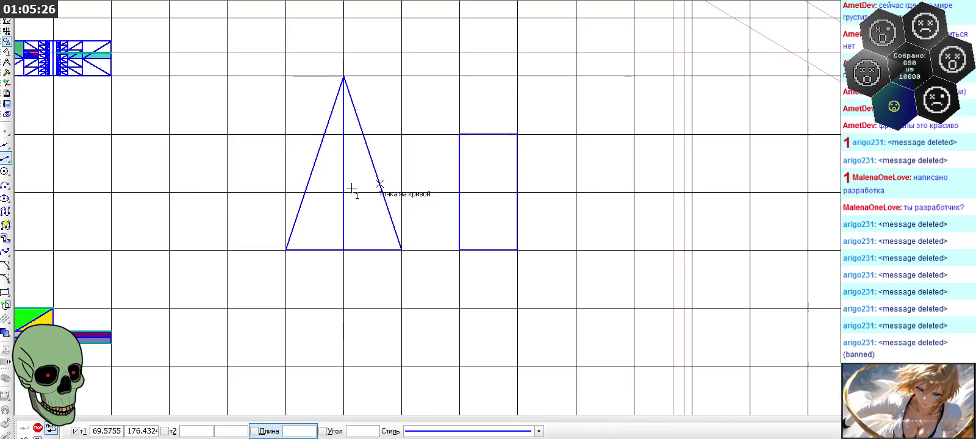
pyautogui.click(576, 134)
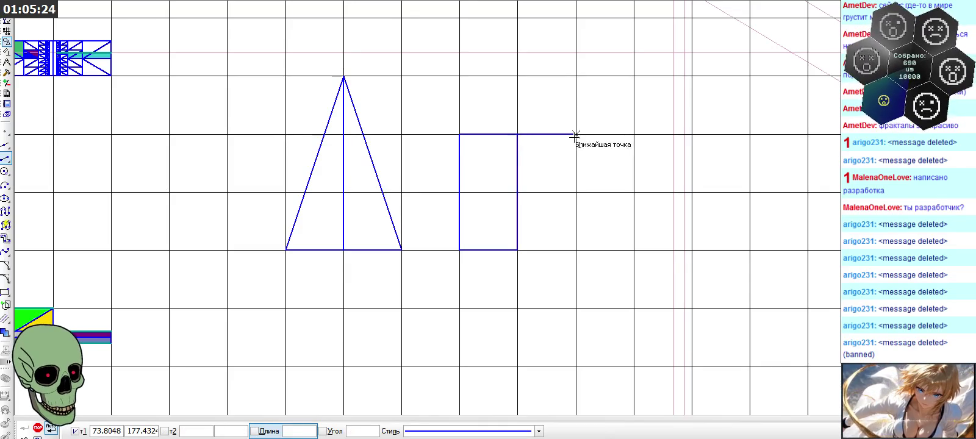
pyautogui.press('Escape')
pyautogui.click(576, 134)
pyautogui.click(576, 192)
pyautogui.scroll(-2, 479, 119)
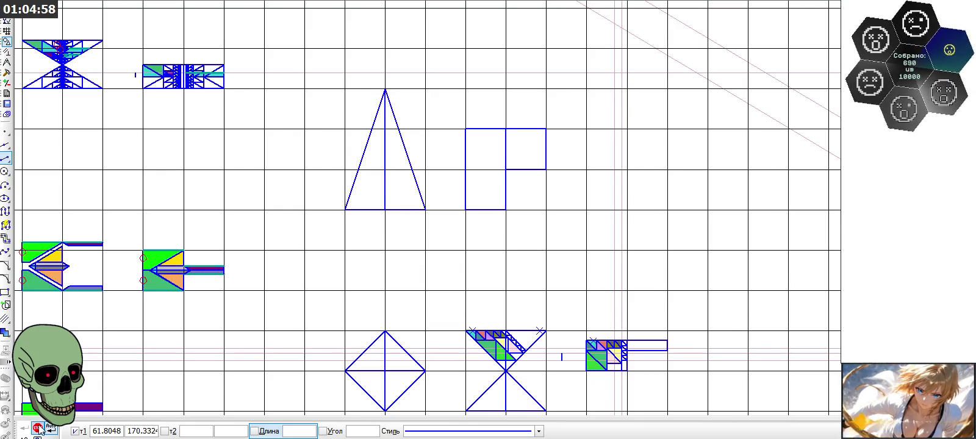
# - Zoom out to check the finished square-block shape beside the split triangle
pyautogui.scroll(-1, 522, 152)
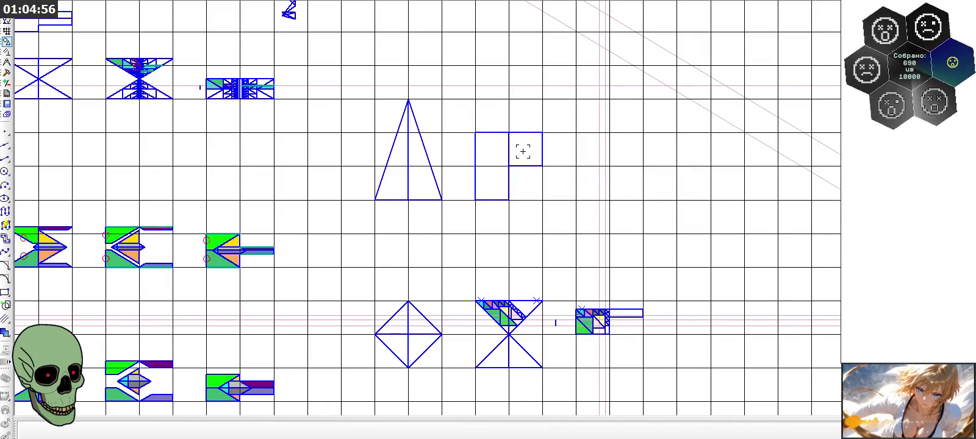